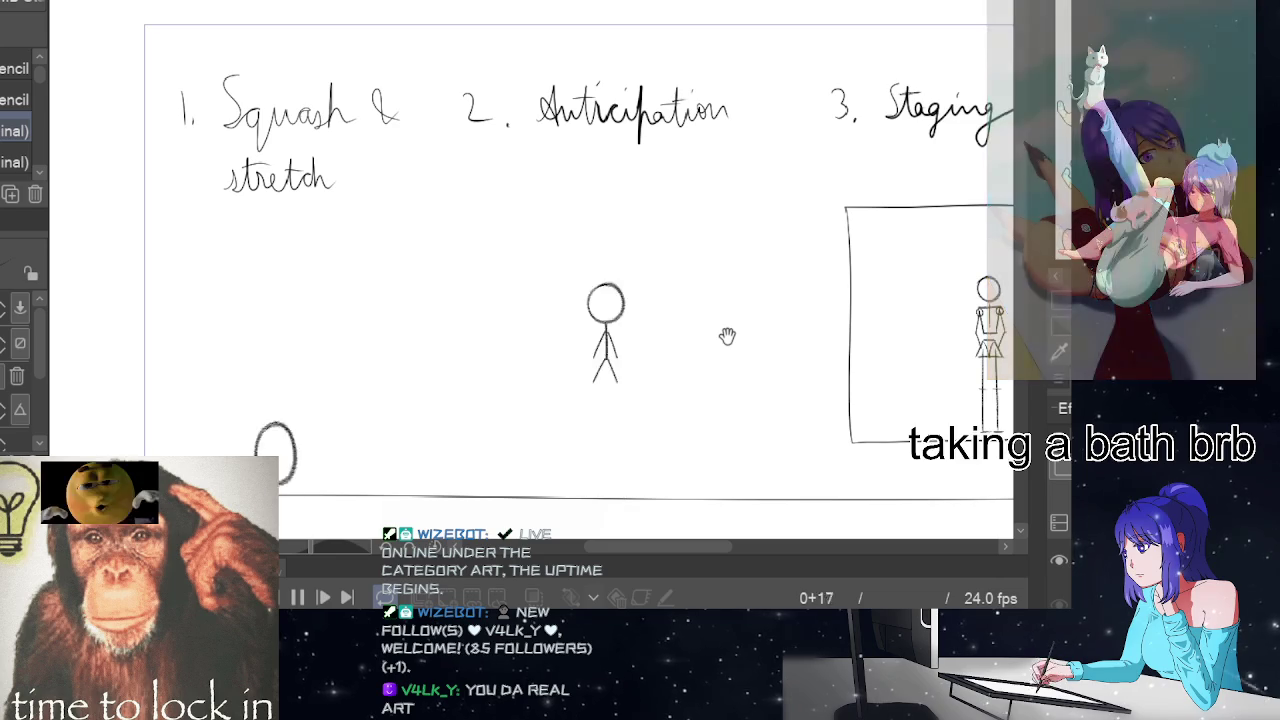
- Bring the Staging box into view and stop playback on frame 1 of the 24-frame animation
scroll(727, 336, up, 1)
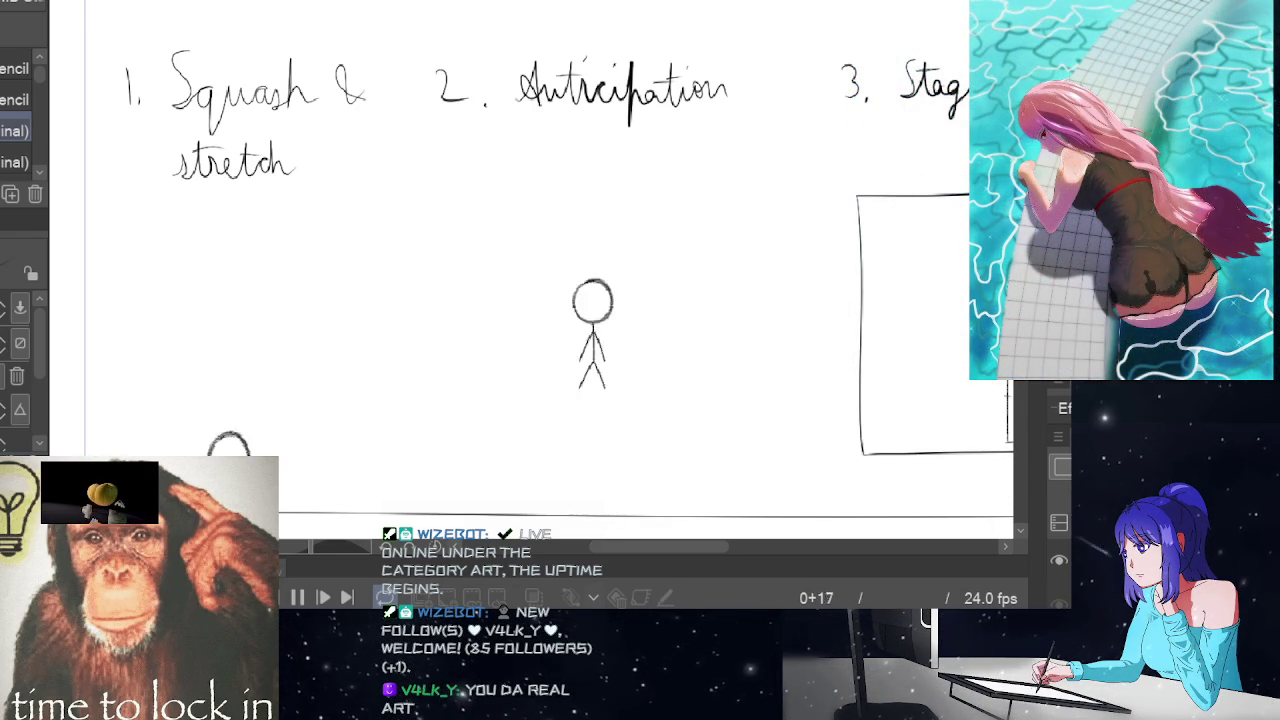
drag(700, 545, 751, 545)
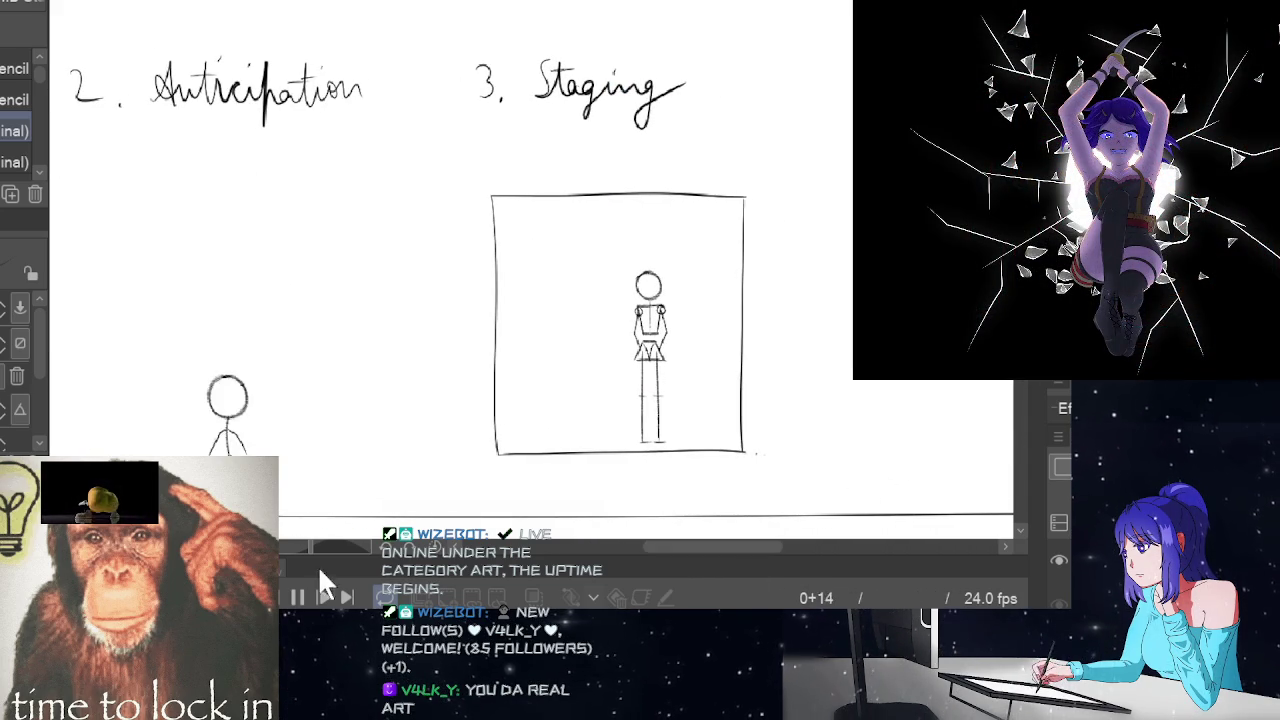
click(299, 597)
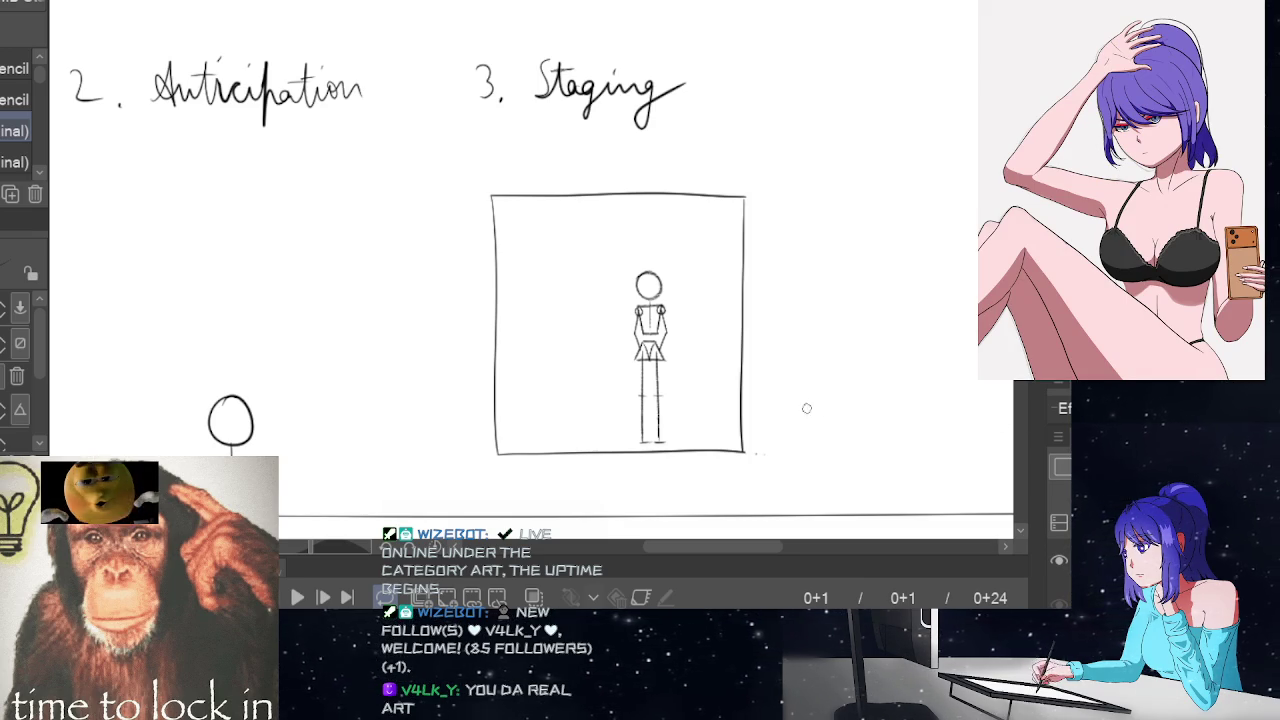
- Fade the Staging stick figure to a light guide and zoom in on its head
drag(716, 325, 729, 298)
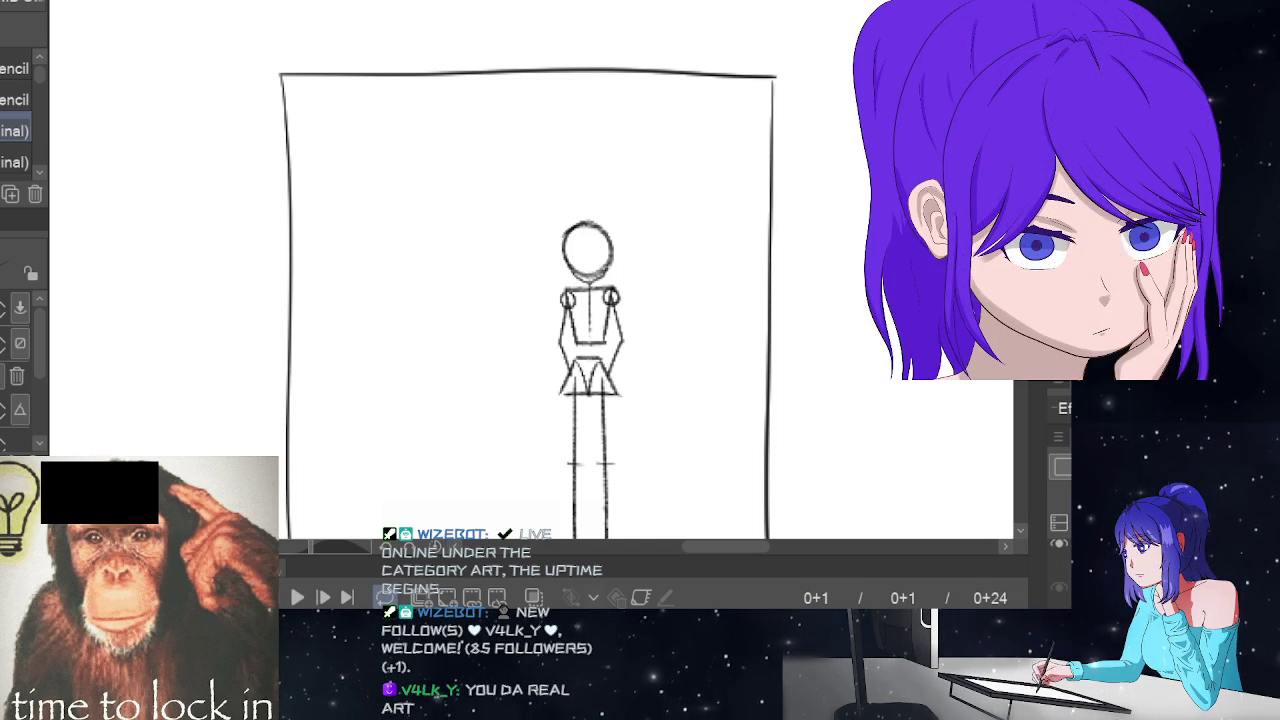
drag(566, 256, 610, 262)
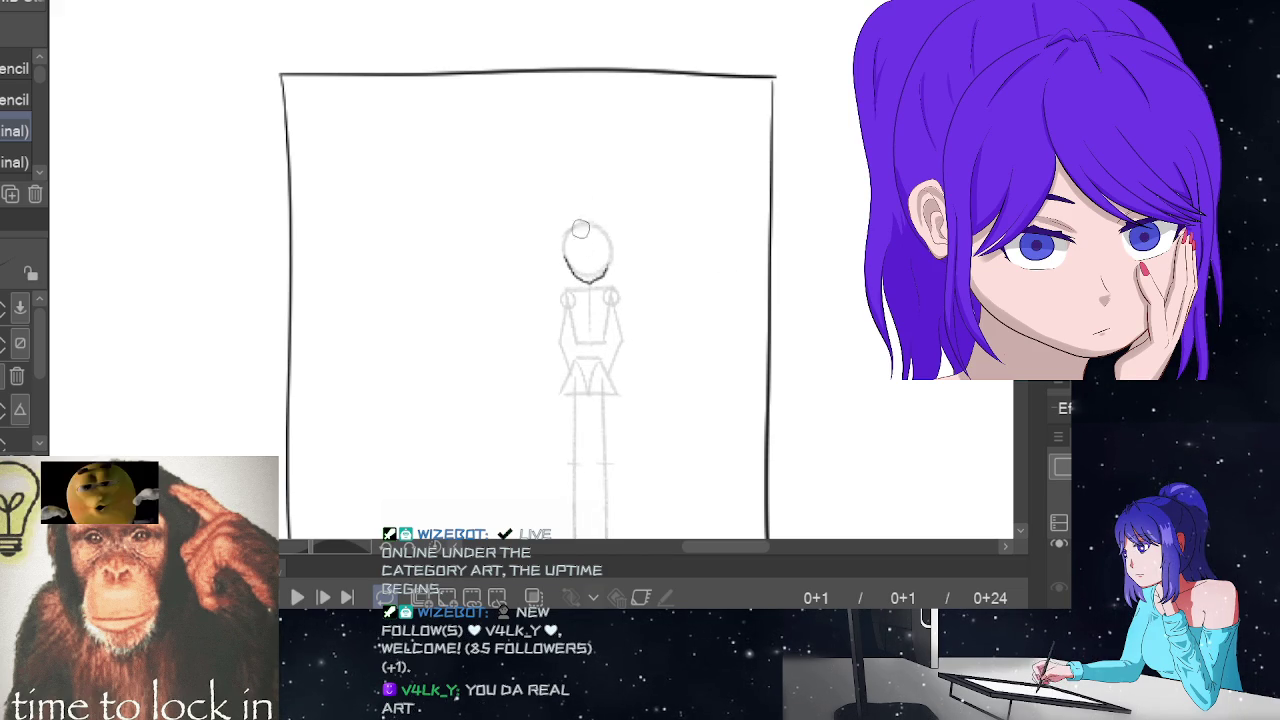
click(686, 211)
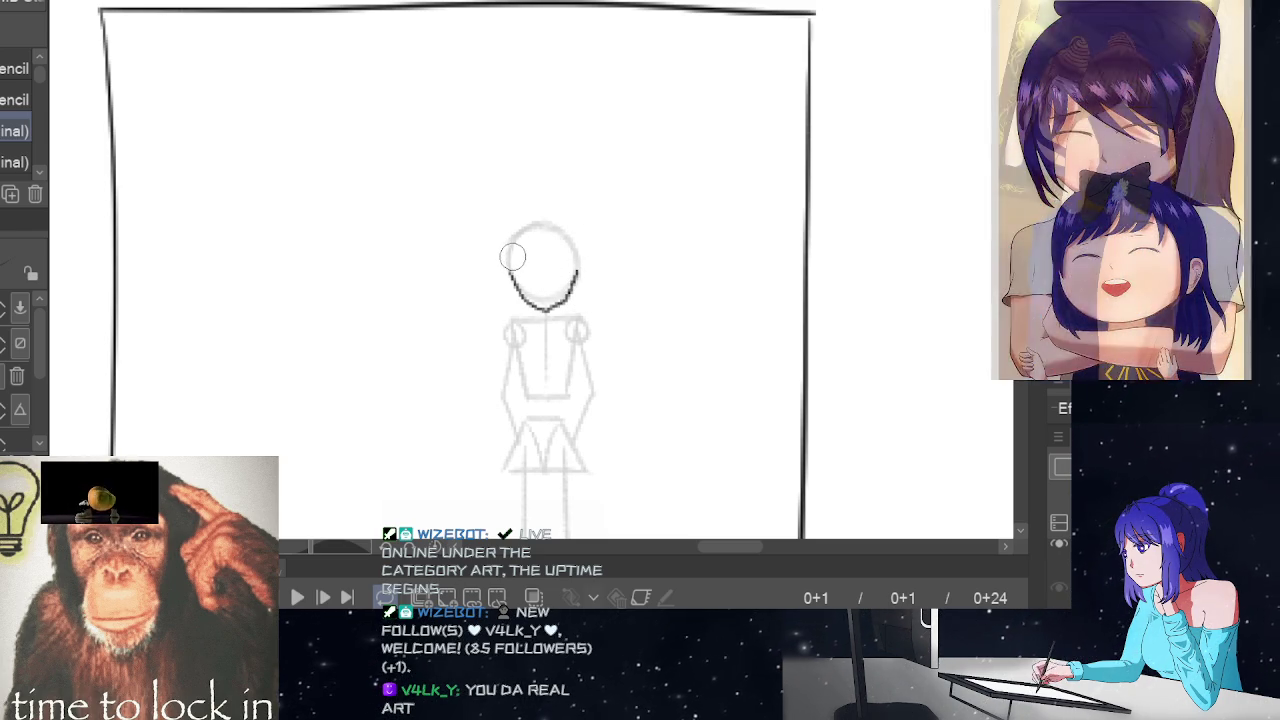
- Draw an eye-level guide across the head and the closed-eye lines
drag(514, 259, 572, 254)
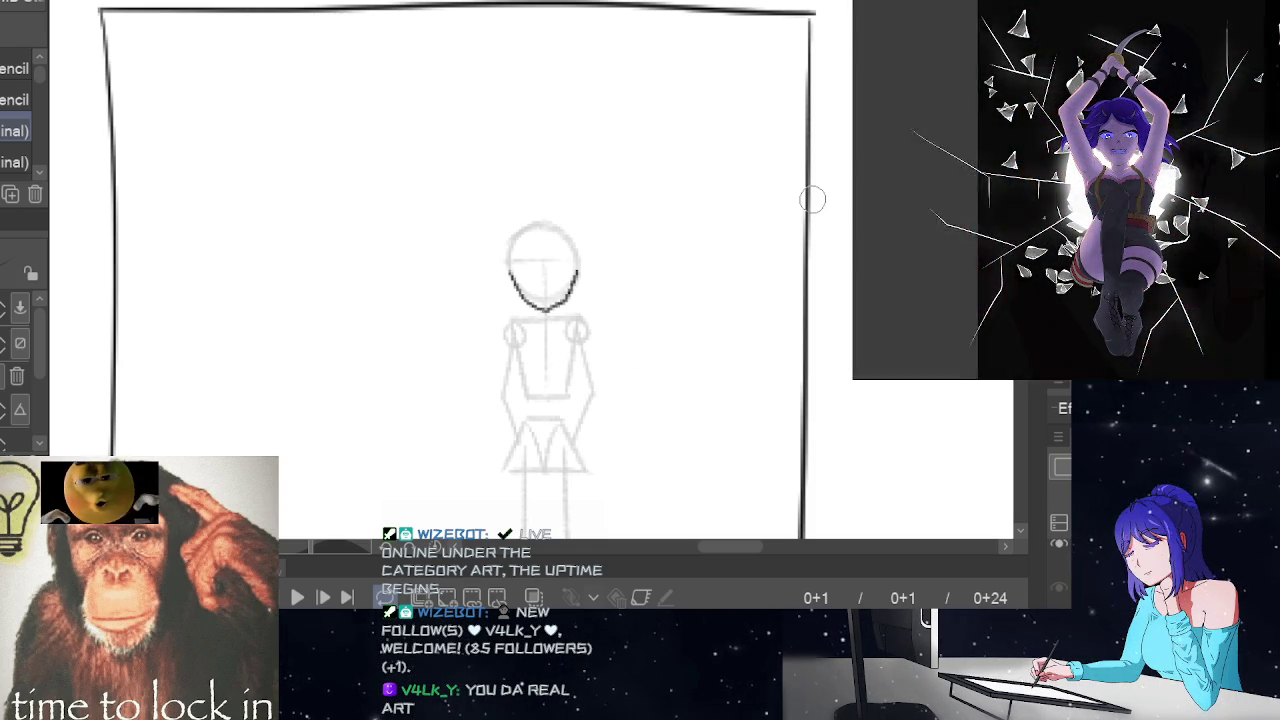
click(624, 255)
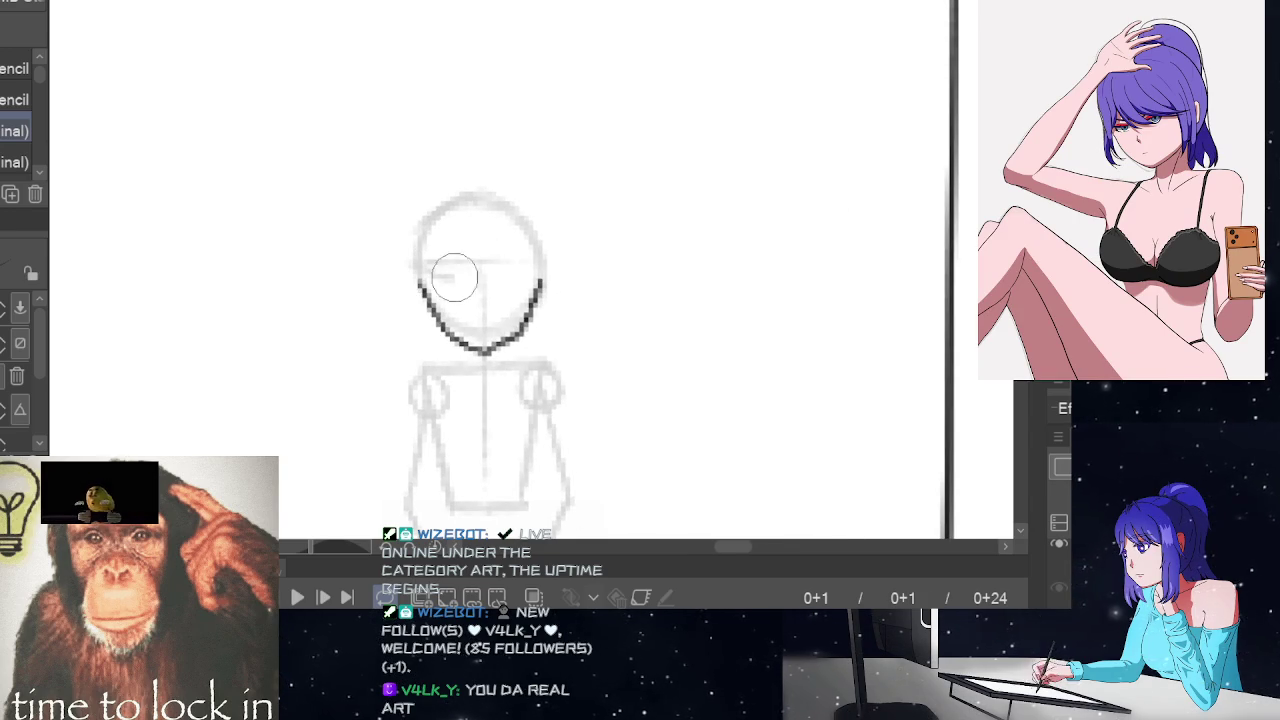
drag(455, 276, 551, 263)
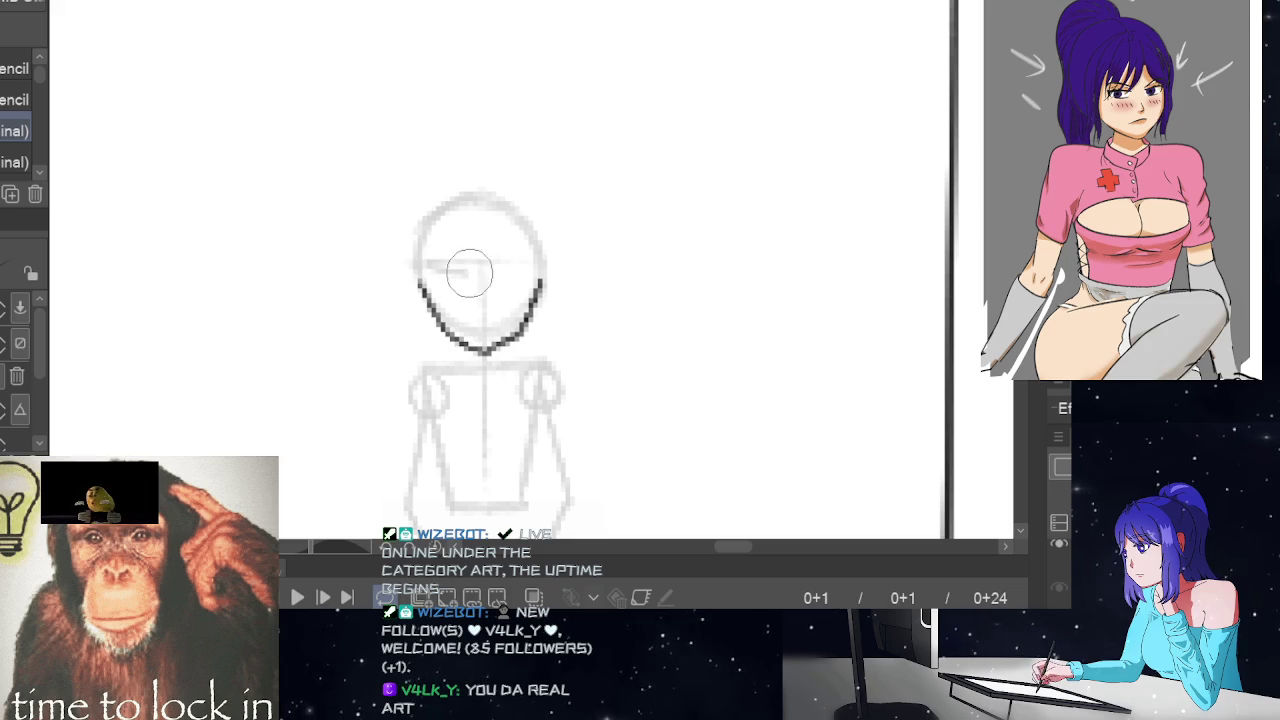
drag(469, 273, 539, 262)
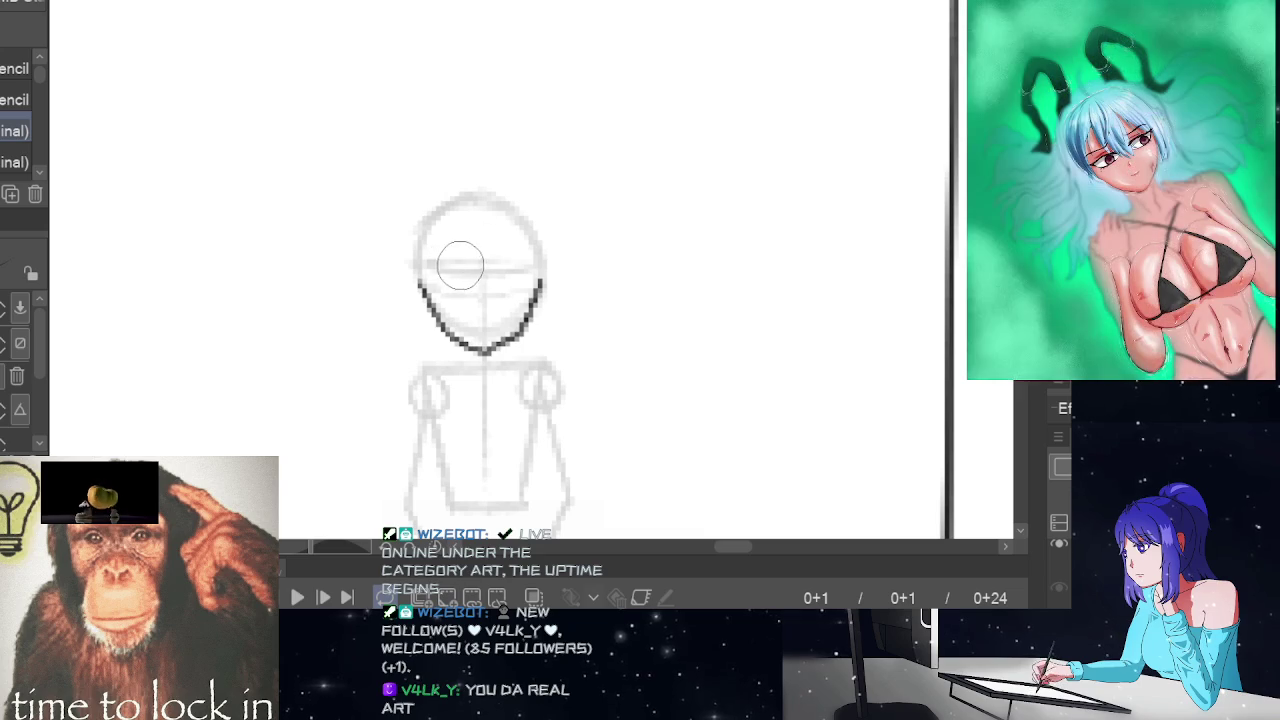
drag(437, 264, 528, 263)
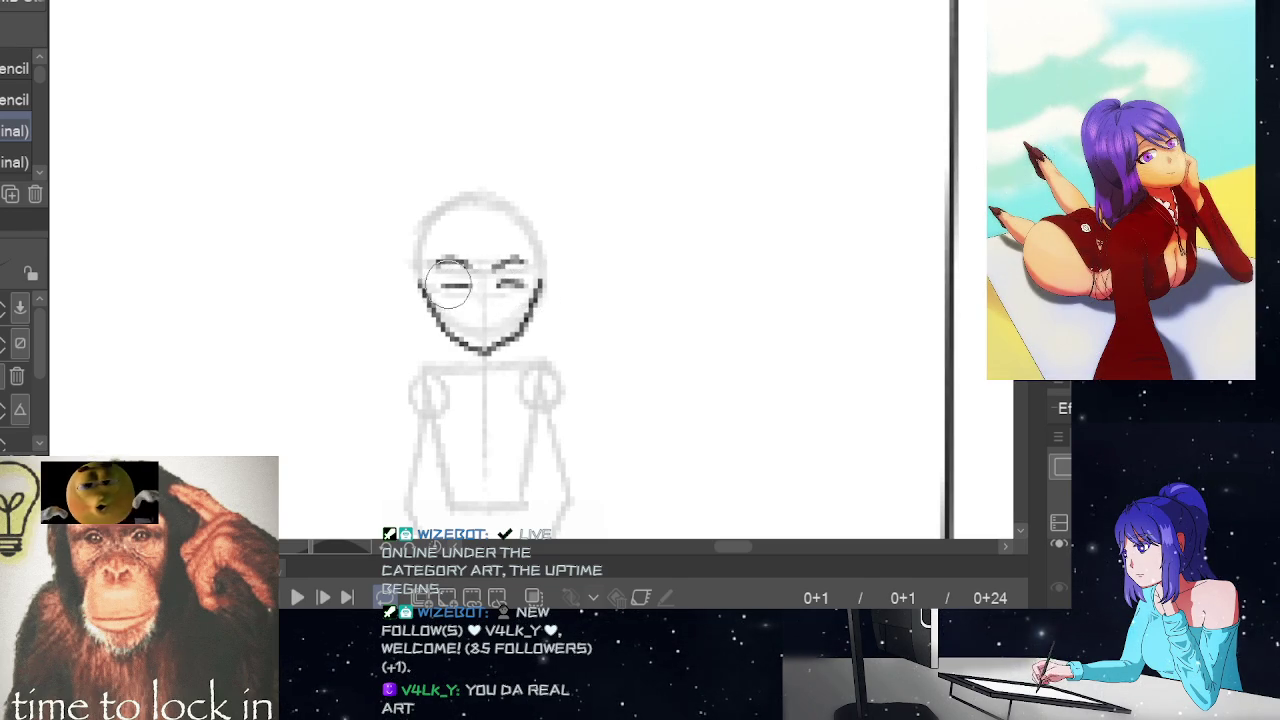
drag(440, 285, 470, 284)
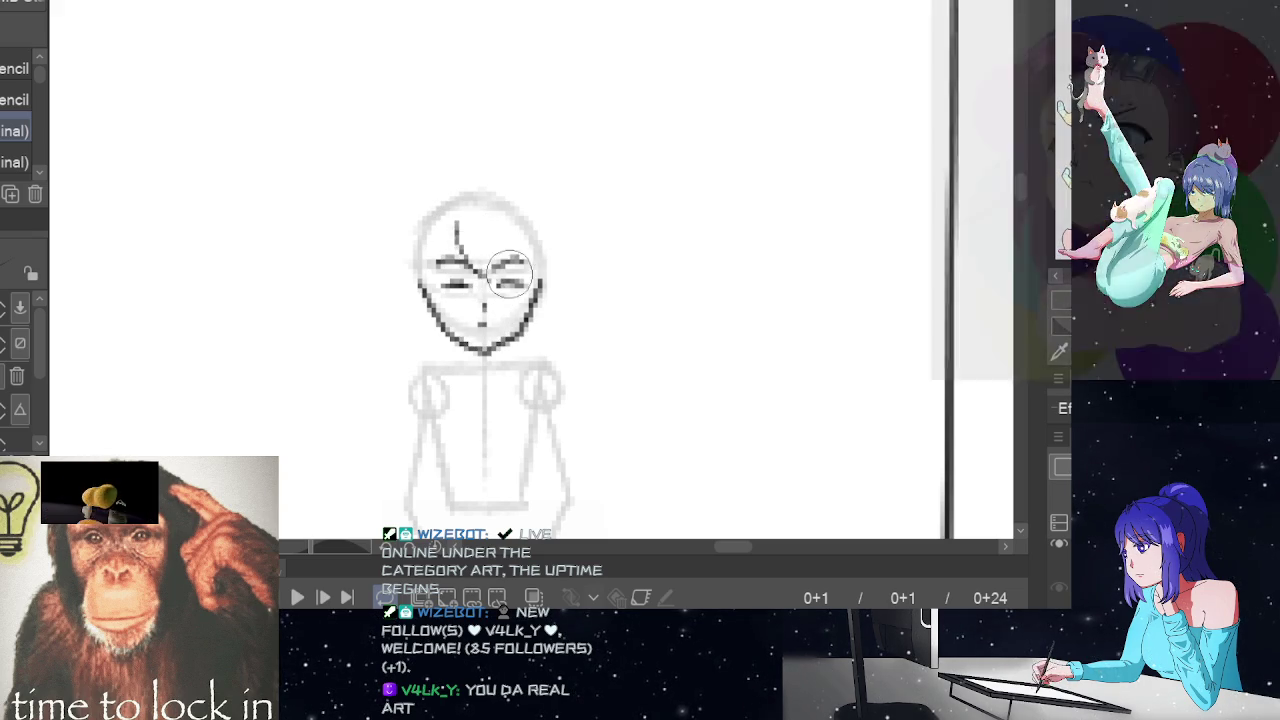
- Sketch the bangs and a chin-length bob hair outline down both sides of the face
mouse_move(461, 216)
mouse_down()
mouse_move(458, 262)
mouse_move(471, 248)
mouse_up()
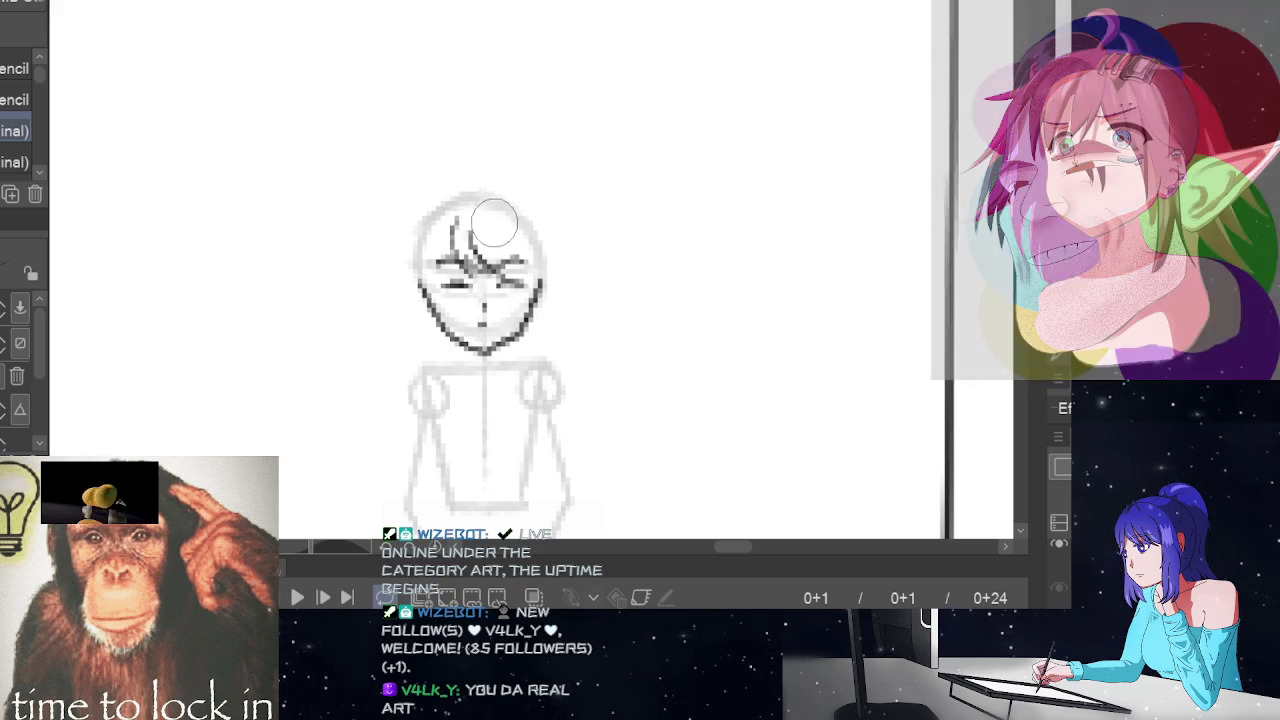
mouse_move(482, 226)
mouse_down()
mouse_move(545, 272)
mouse_move(500, 225)
mouse_move(540, 285)
mouse_move(530, 340)
mouse_move(452, 236)
mouse_move(430, 285)
mouse_up()
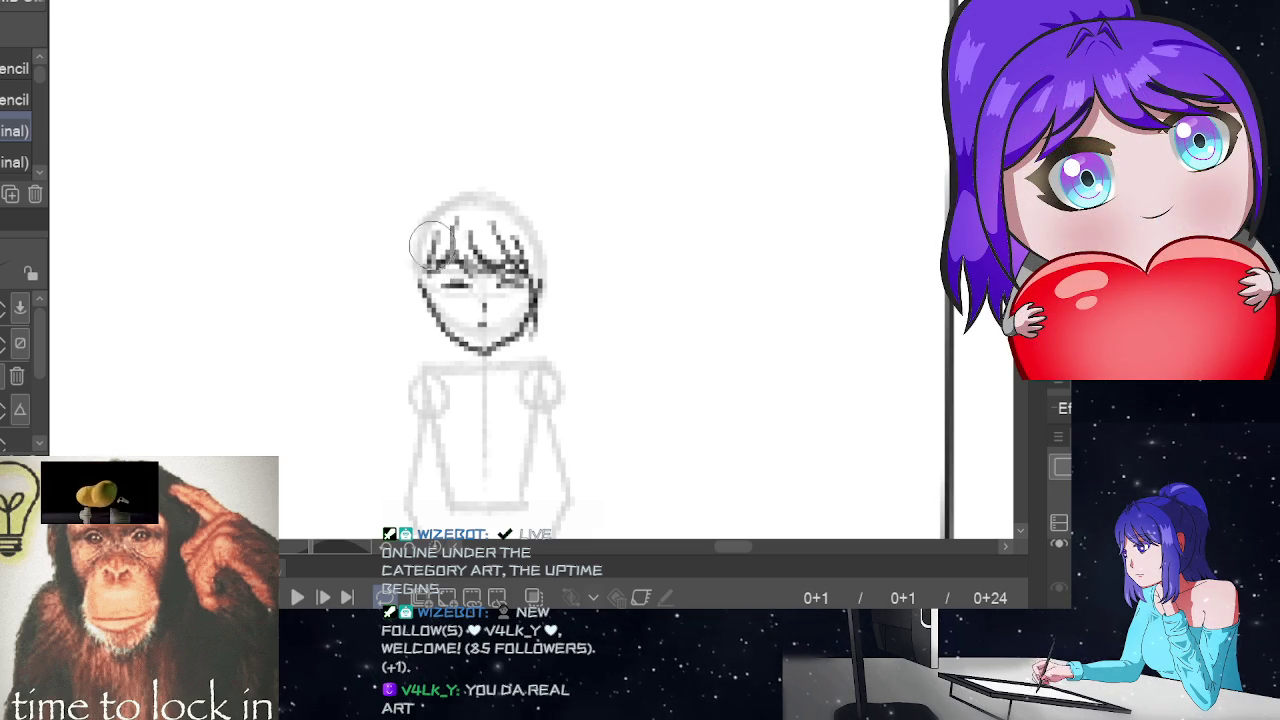
mouse_move(430, 228)
mouse_down()
mouse_move(428, 300)
mouse_move(462, 328)
mouse_up()
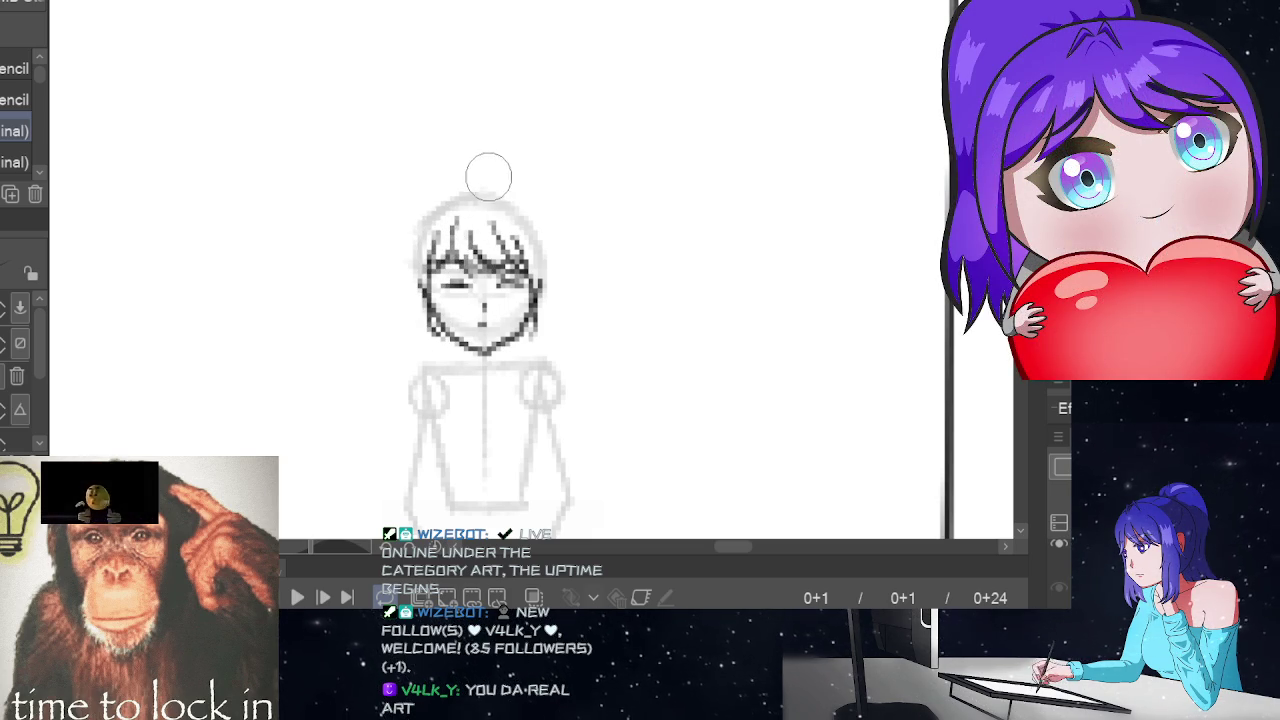
drag(478, 176, 410, 300)
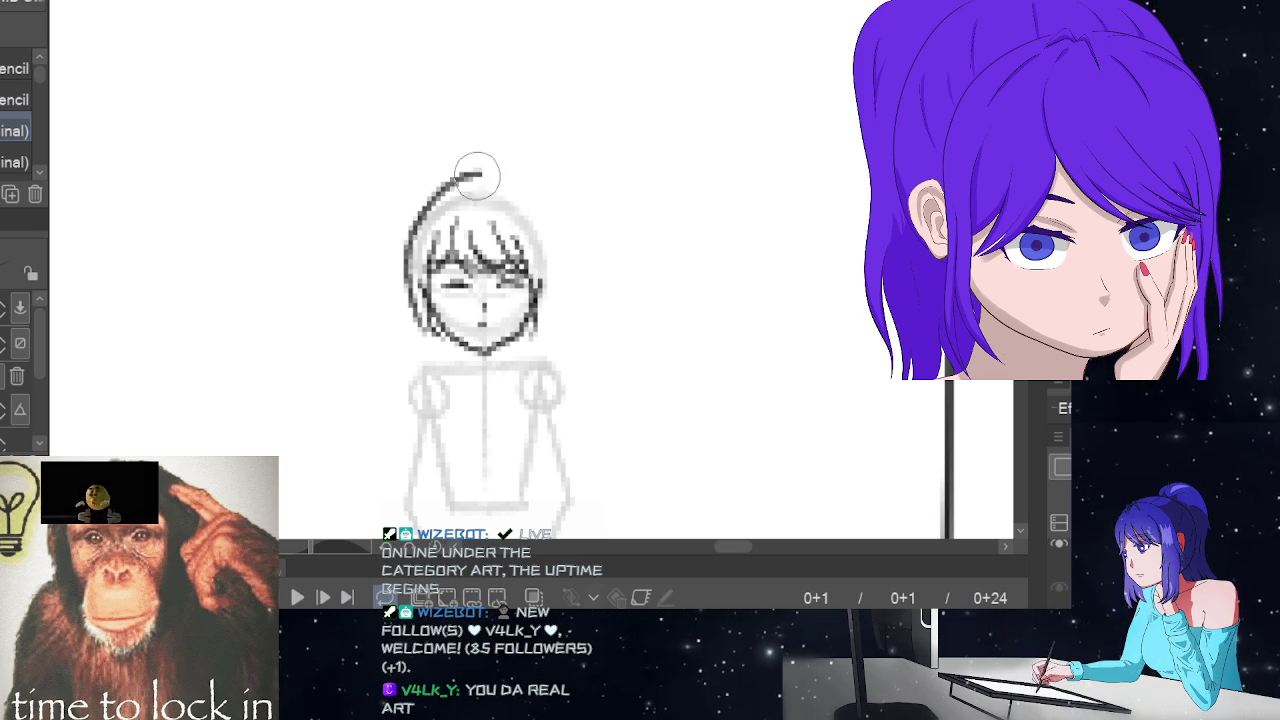
mouse_move(477, 170)
mouse_down()
mouse_move(549, 206)
mouse_move(550, 345)
mouse_up()
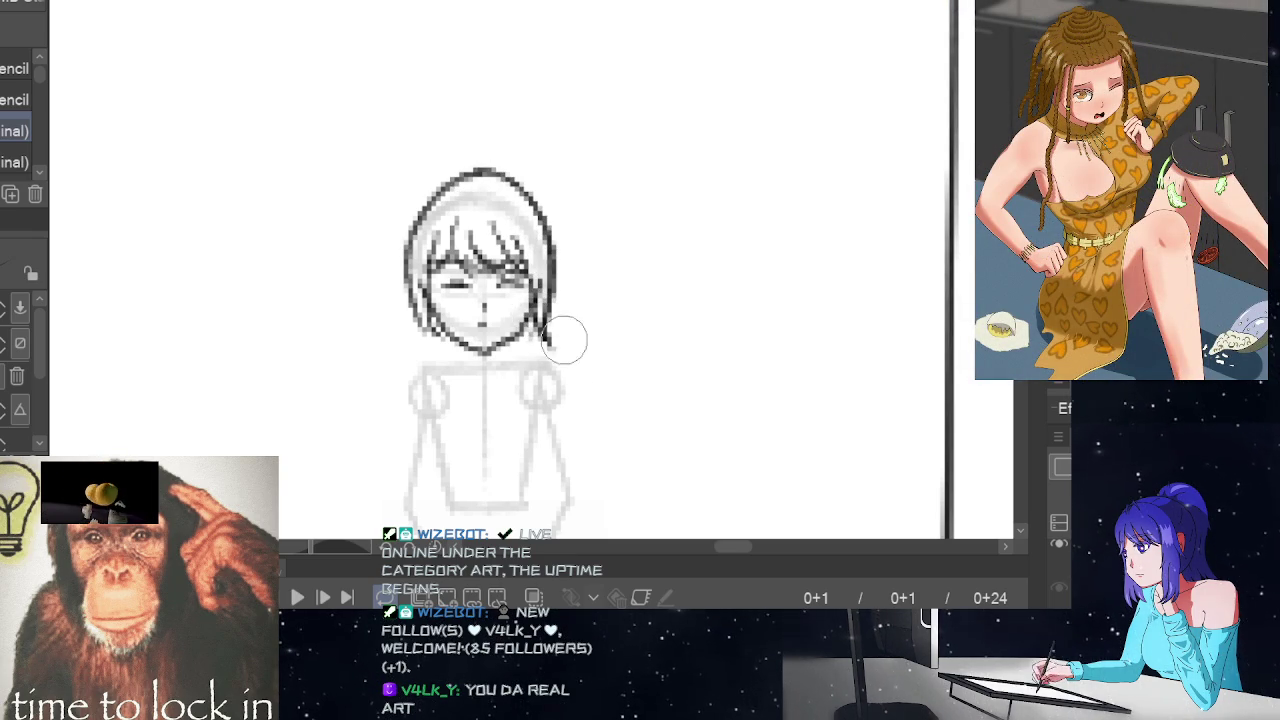
drag(420, 290, 432, 340)
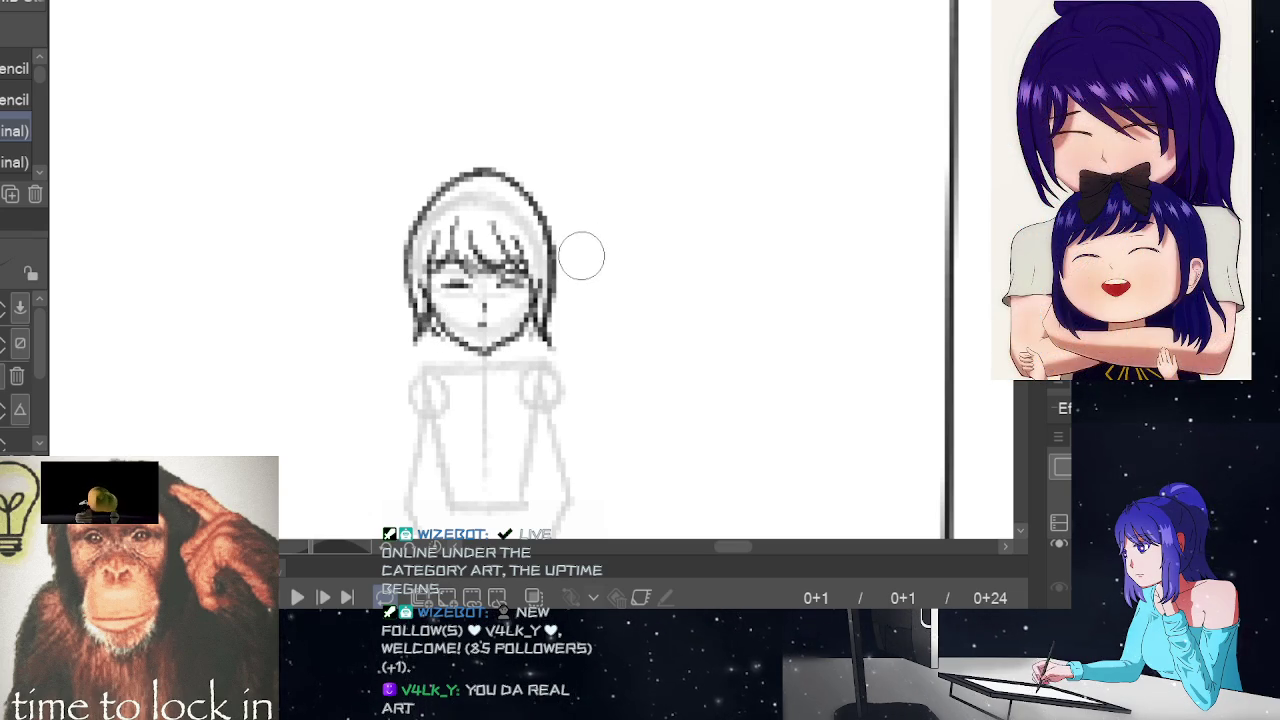
drag(580, 300, 562, 292)
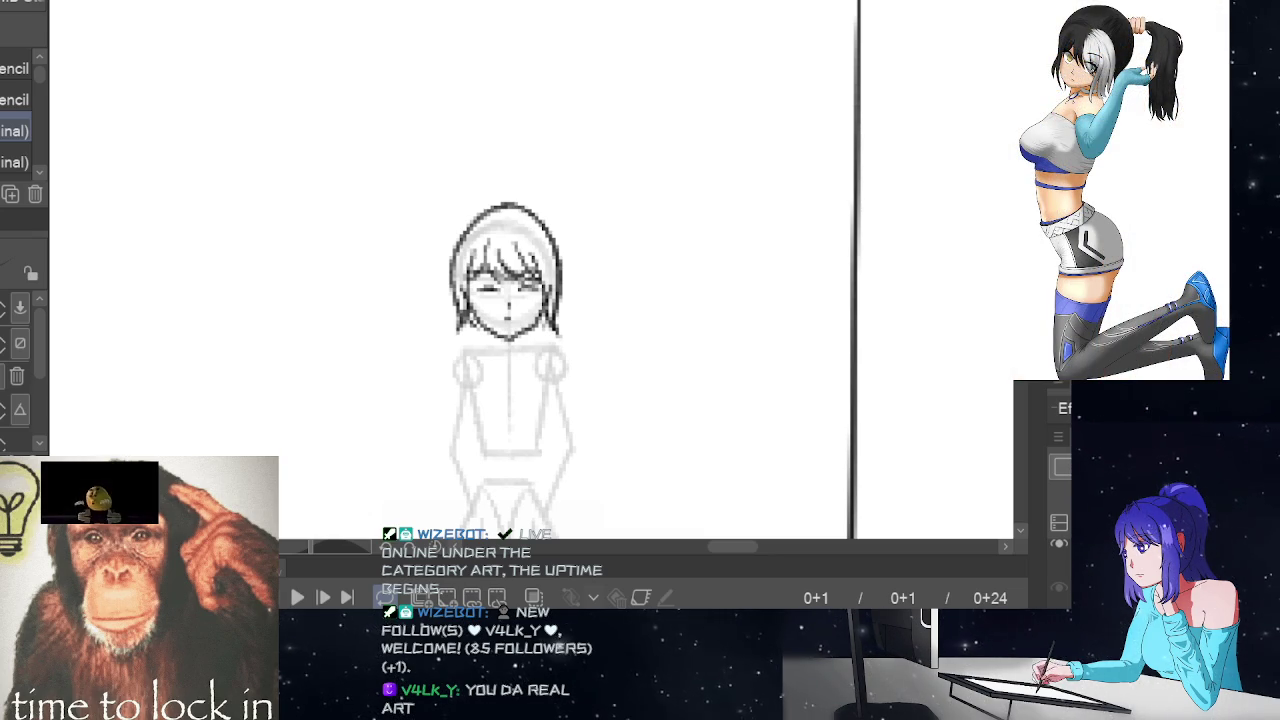
- Draw the torso's left and right side lines, undoing the lower arm strokes
scroll(510, 340, down, 1)
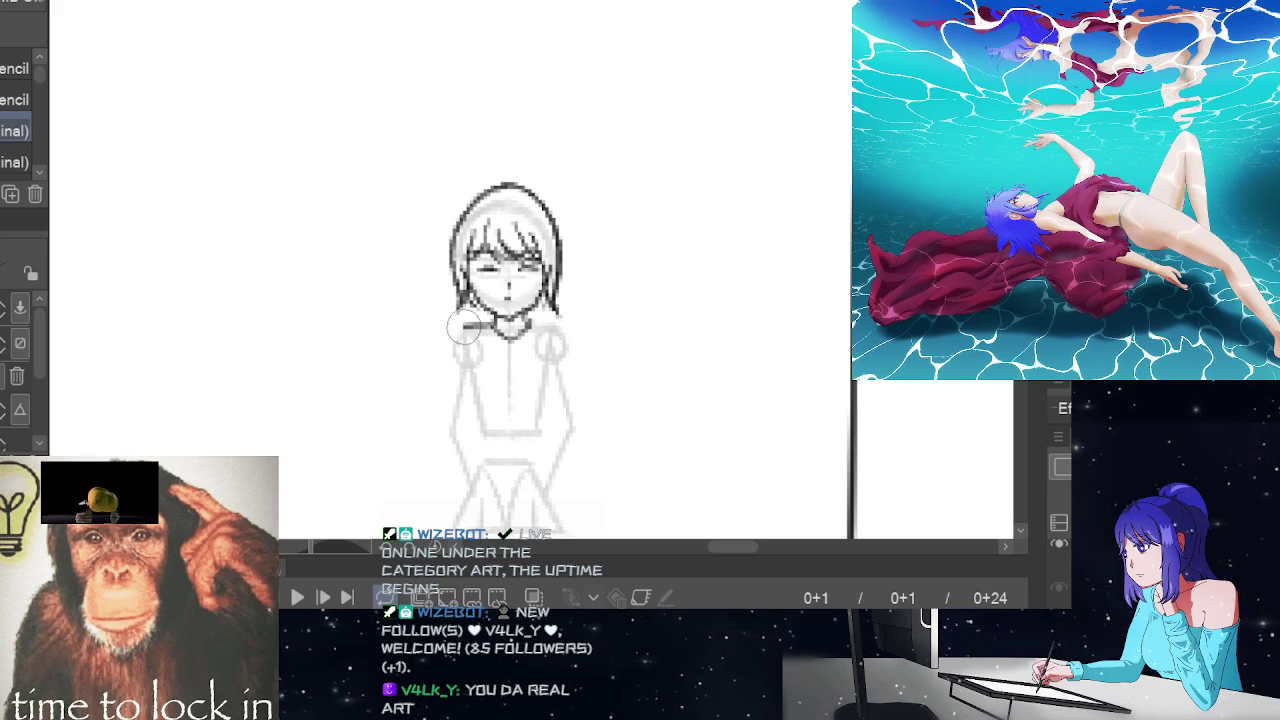
drag(463, 328, 442, 422)
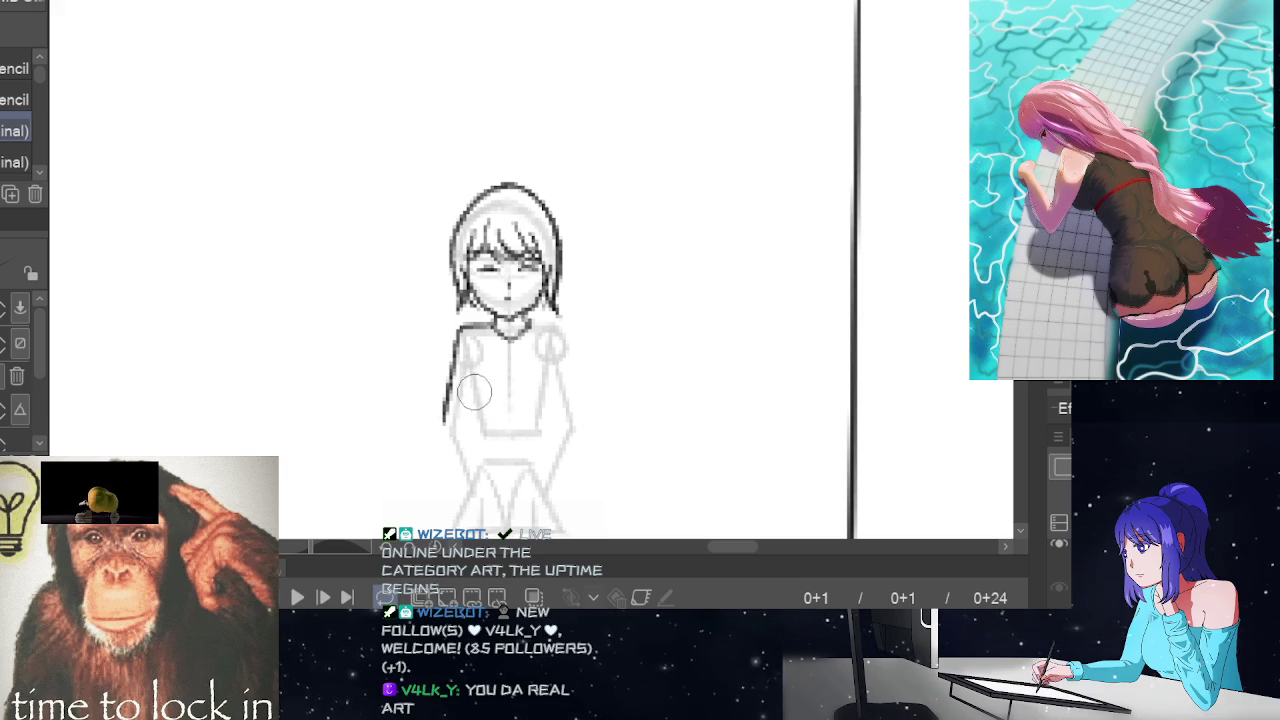
drag(448, 440, 467, 500)
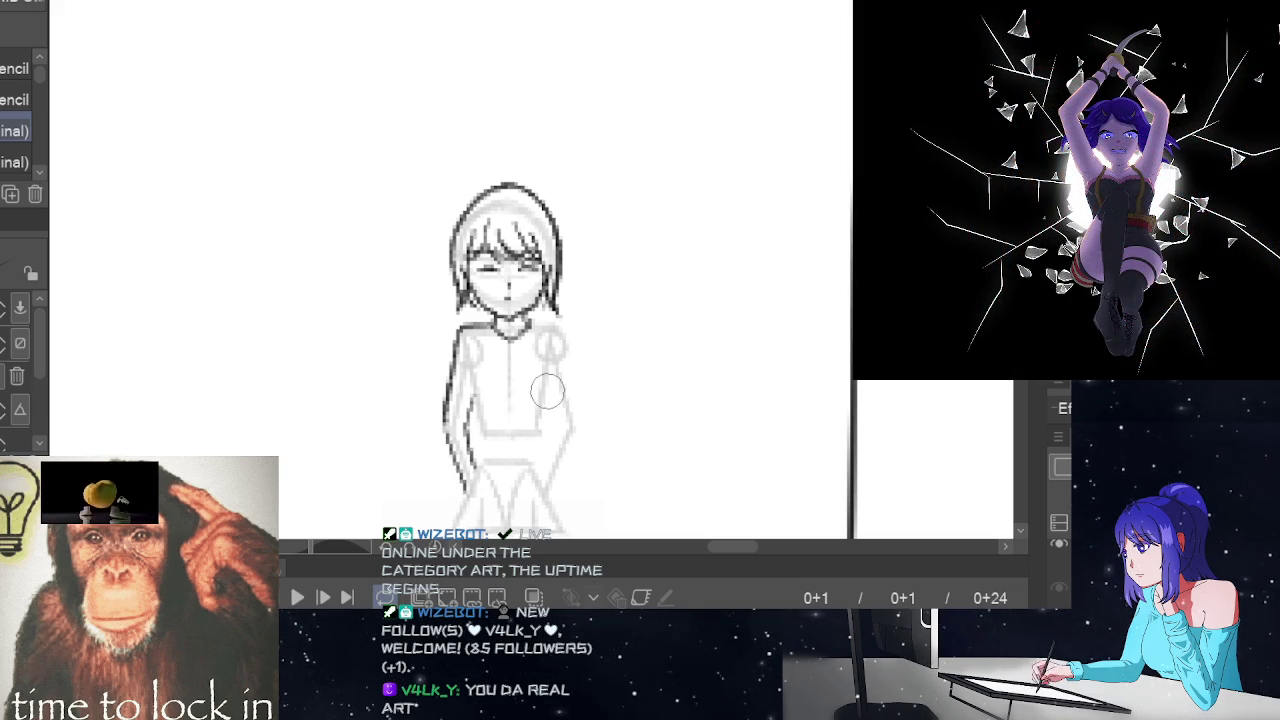
drag(547, 402, 545, 478)
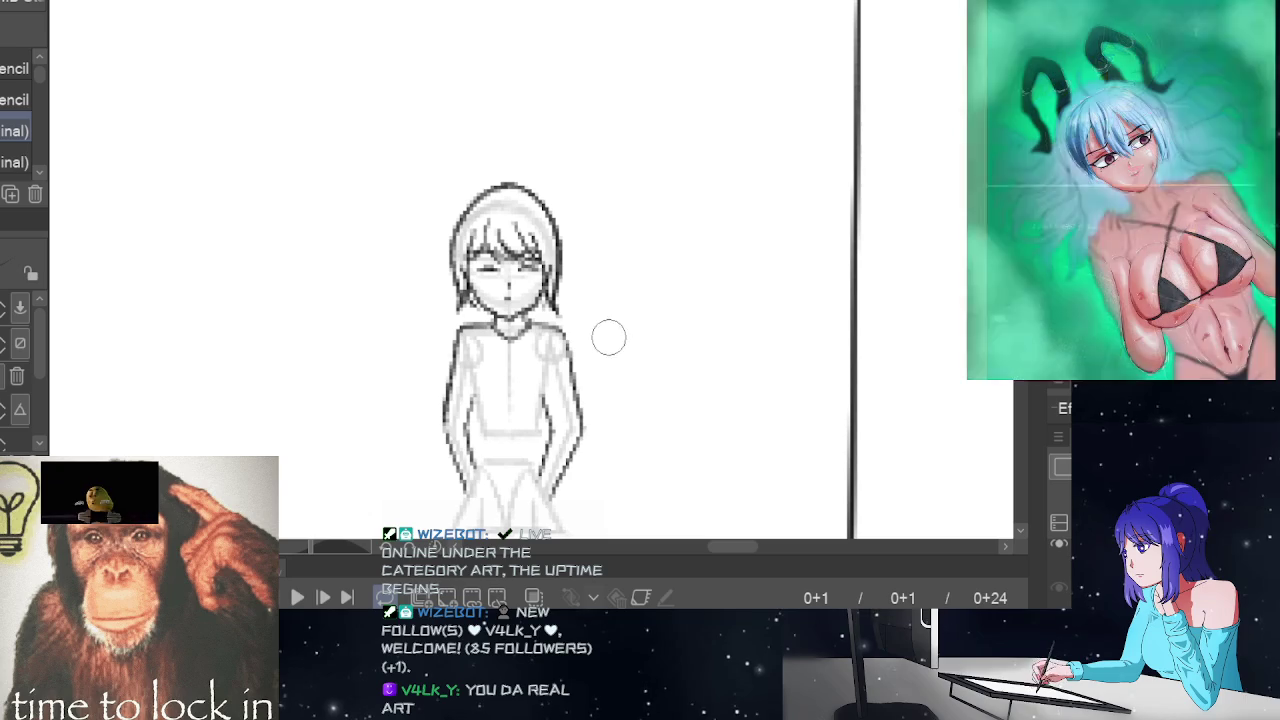
key(ctrl+z)
key(ctrl+z)
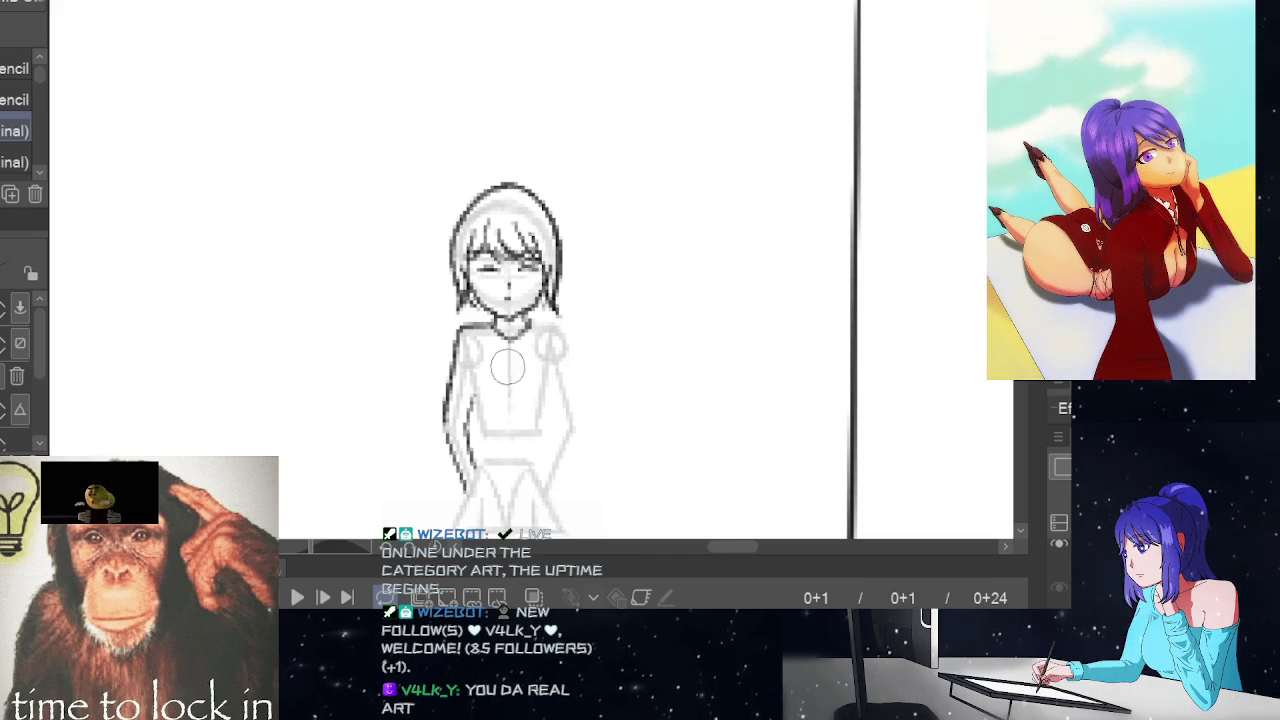
key(ctrl+z)
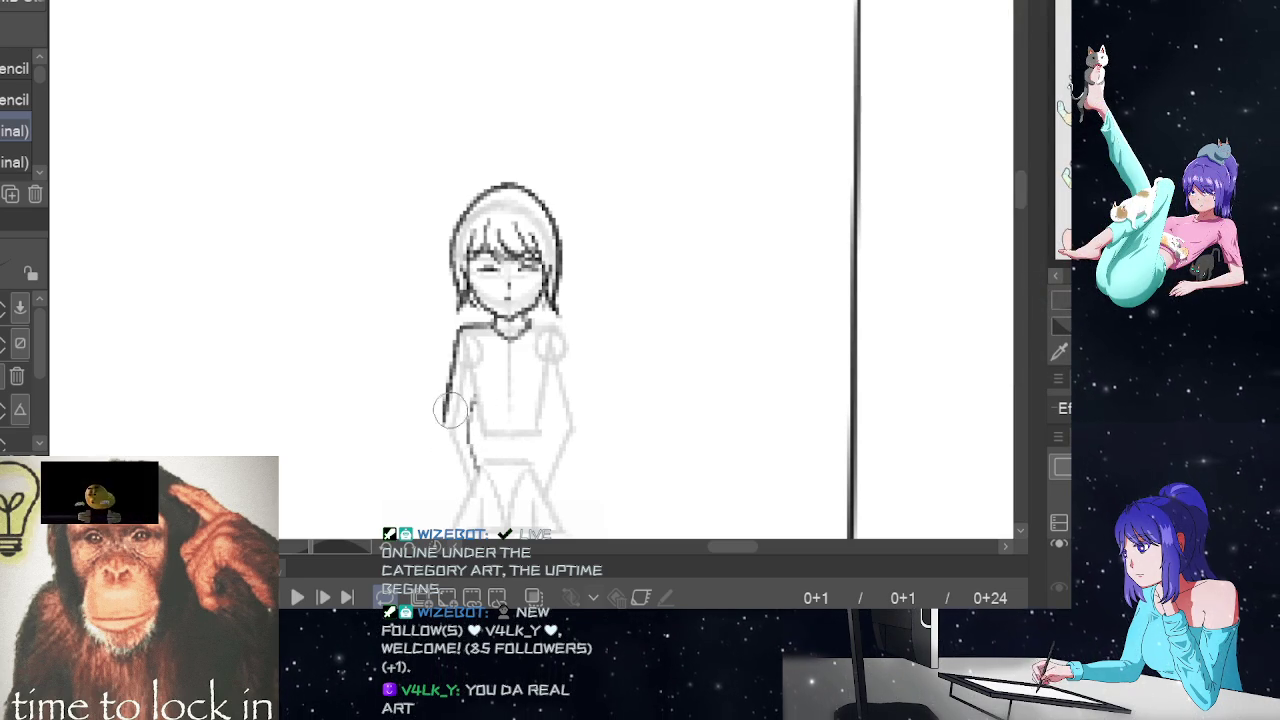
- Redraw both arms down the sides, add small shirt strokes and the waistband
drag(443, 408, 461, 491)
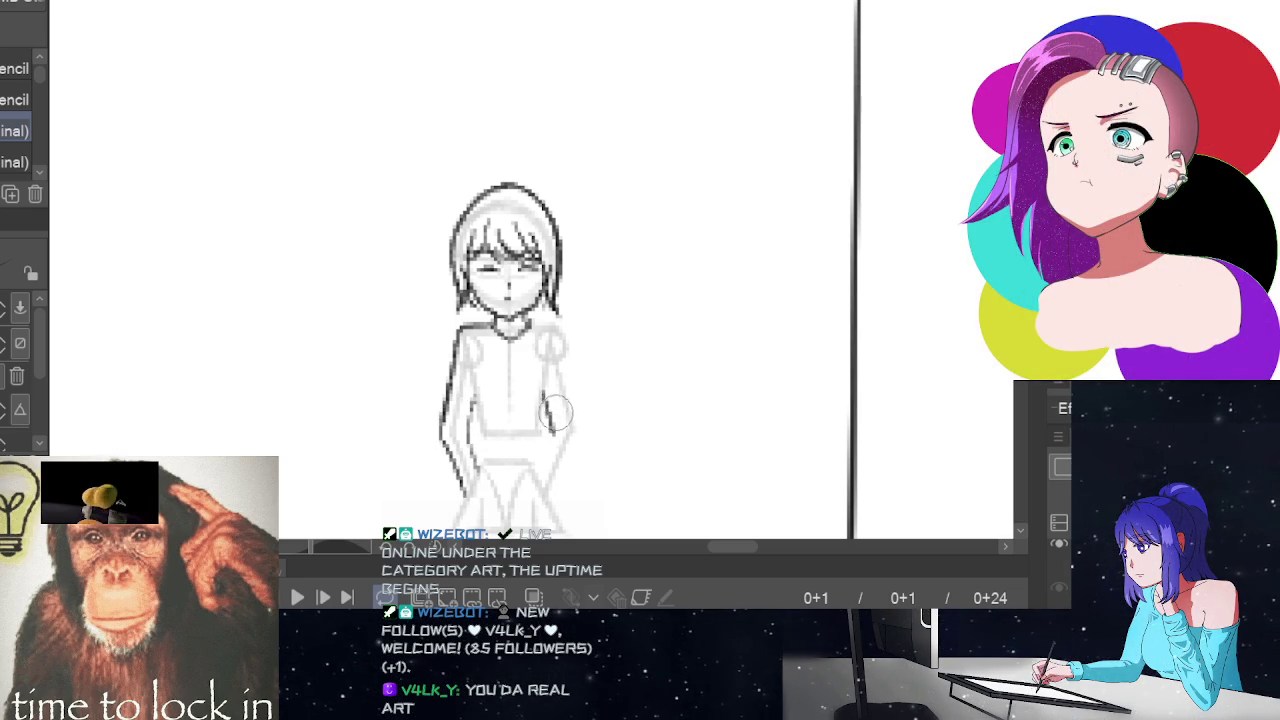
drag(553, 434, 537, 481)
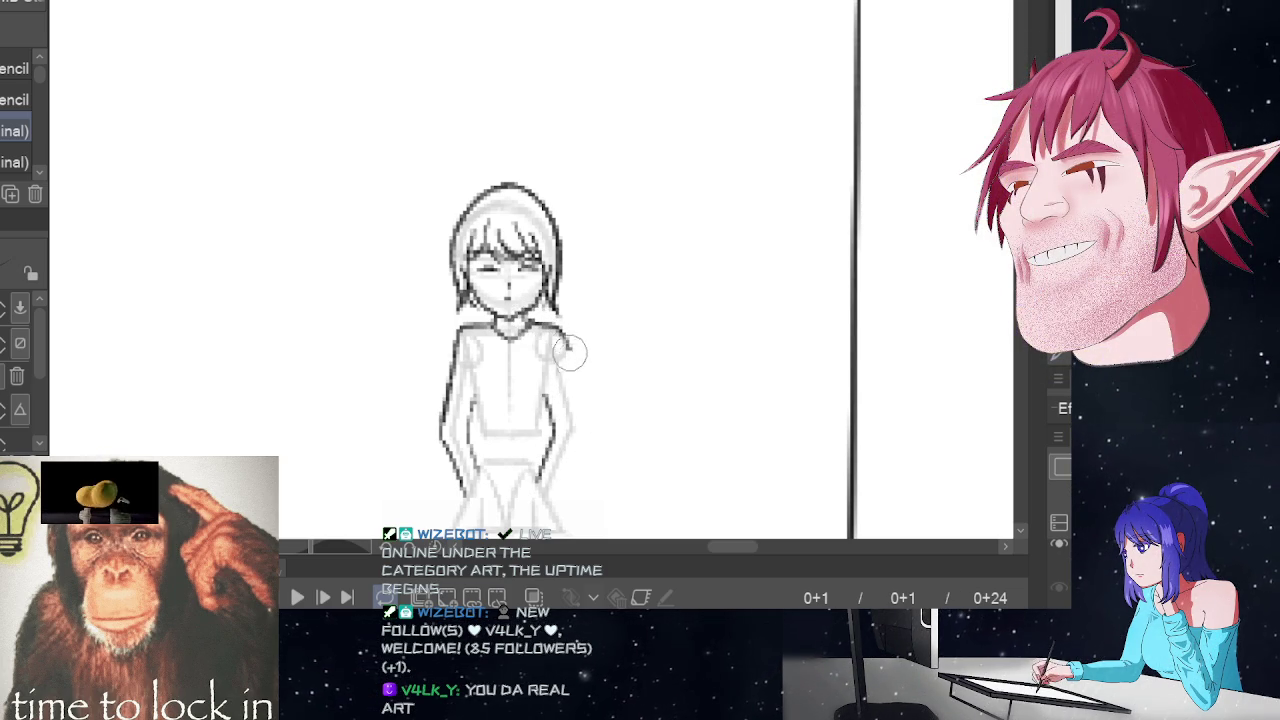
mouse_move(558, 338)
mouse_down()
mouse_move(583, 428)
mouse_move(550, 500)
mouse_up()
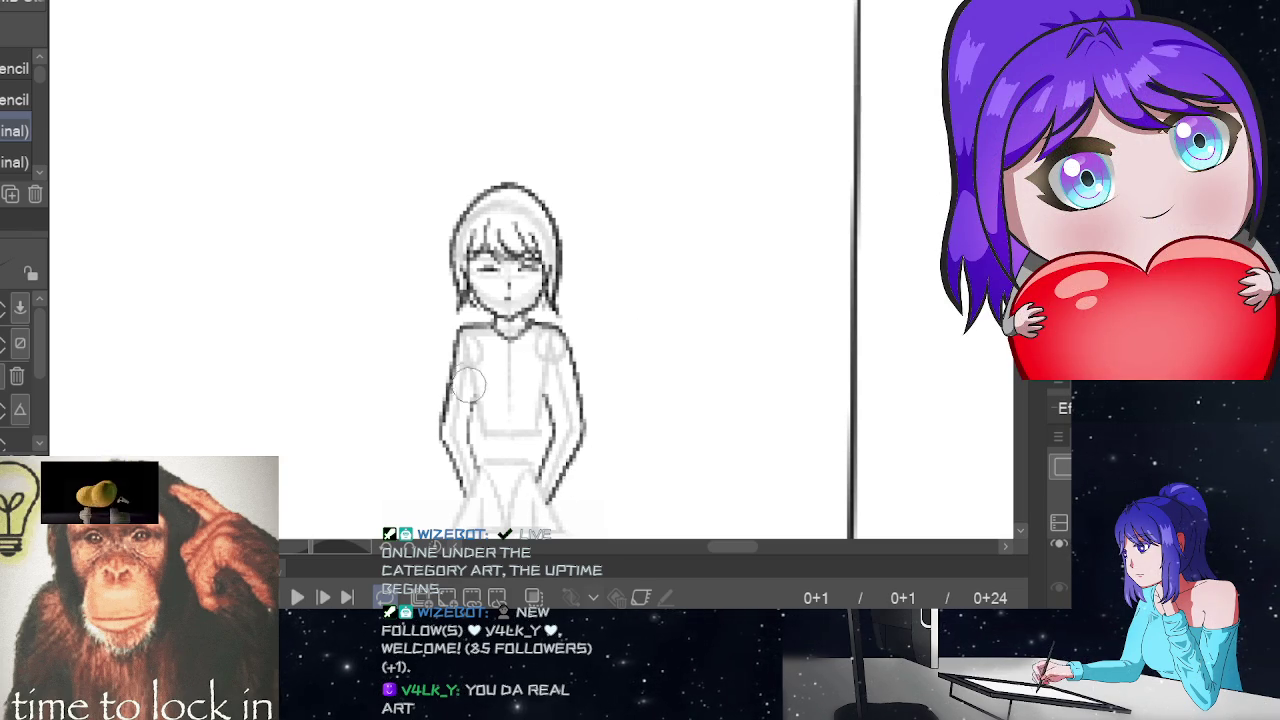
drag(472, 396, 498, 404)
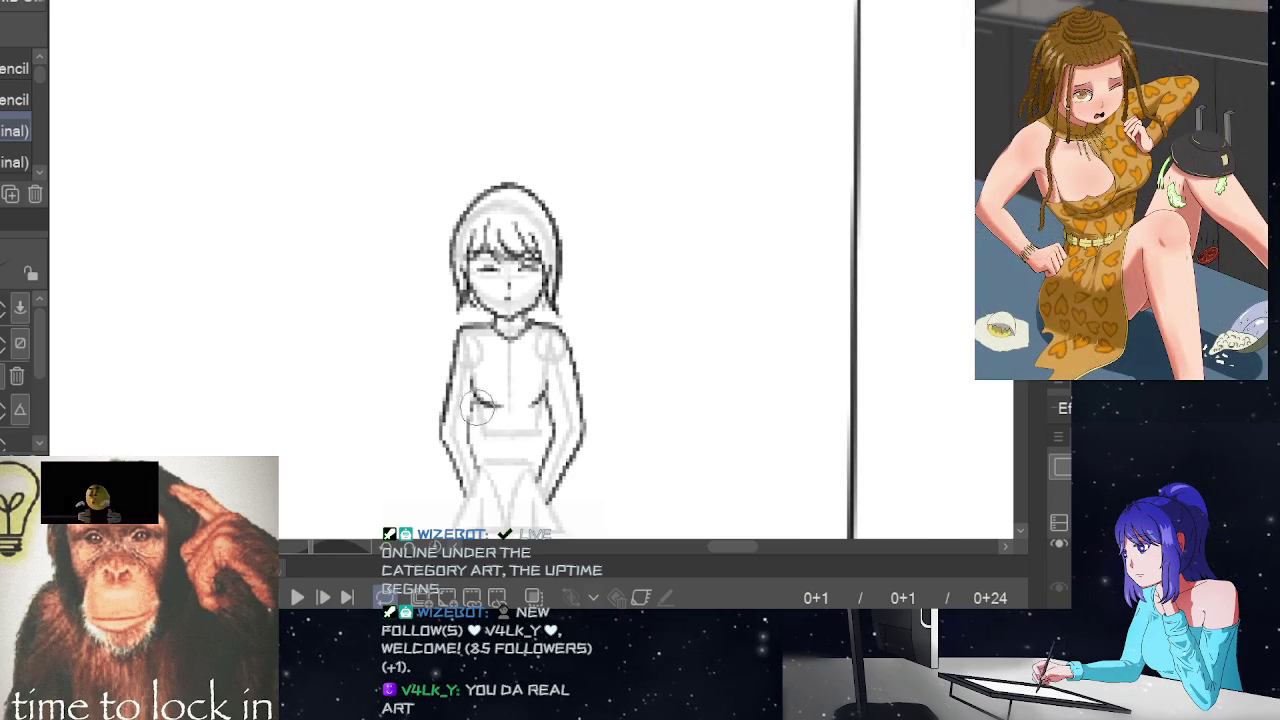
drag(489, 425, 501, 424)
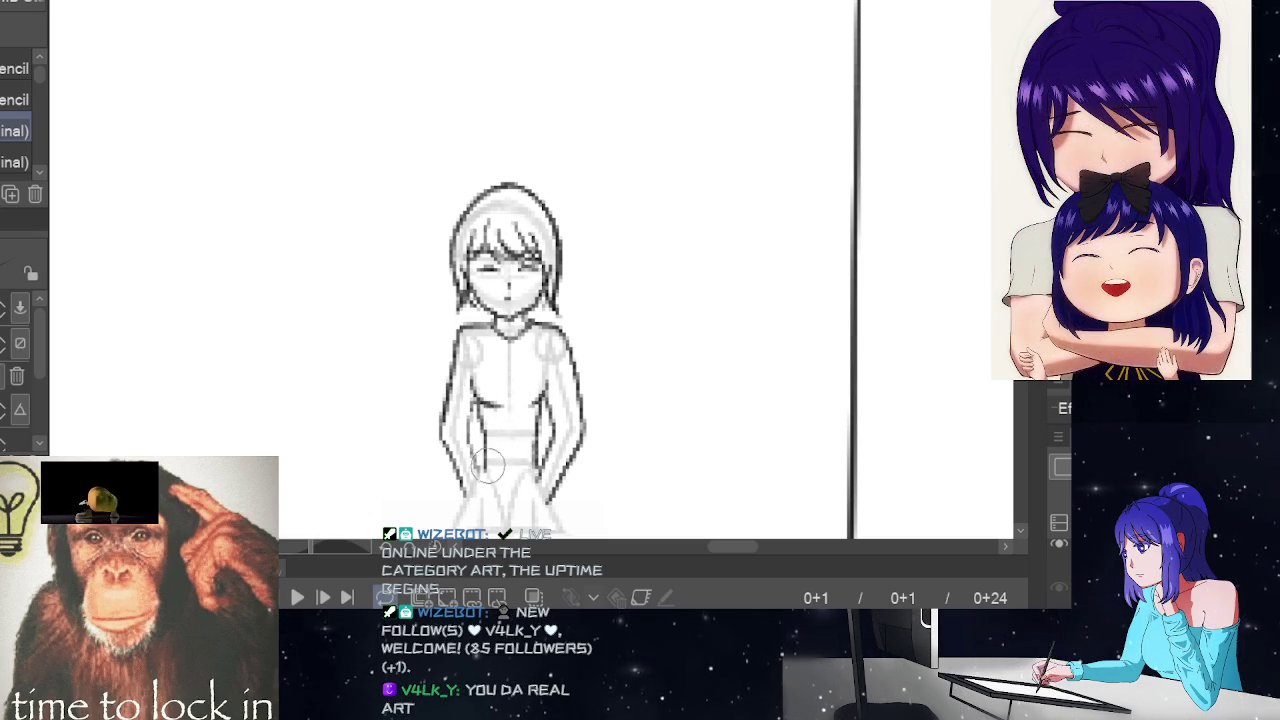
drag(487, 462, 535, 468)
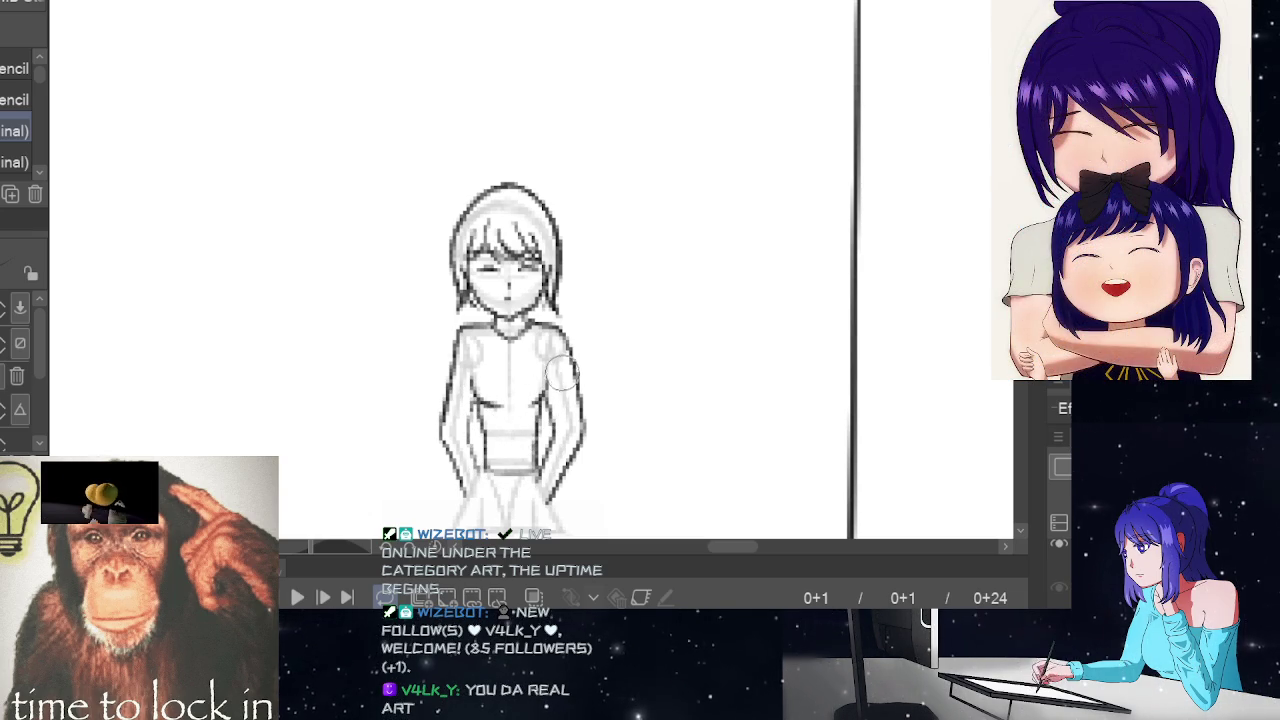
- Draw the centre, inner and outer leg lines from the waist down to the feet
scroll(600, 396, down, 1)
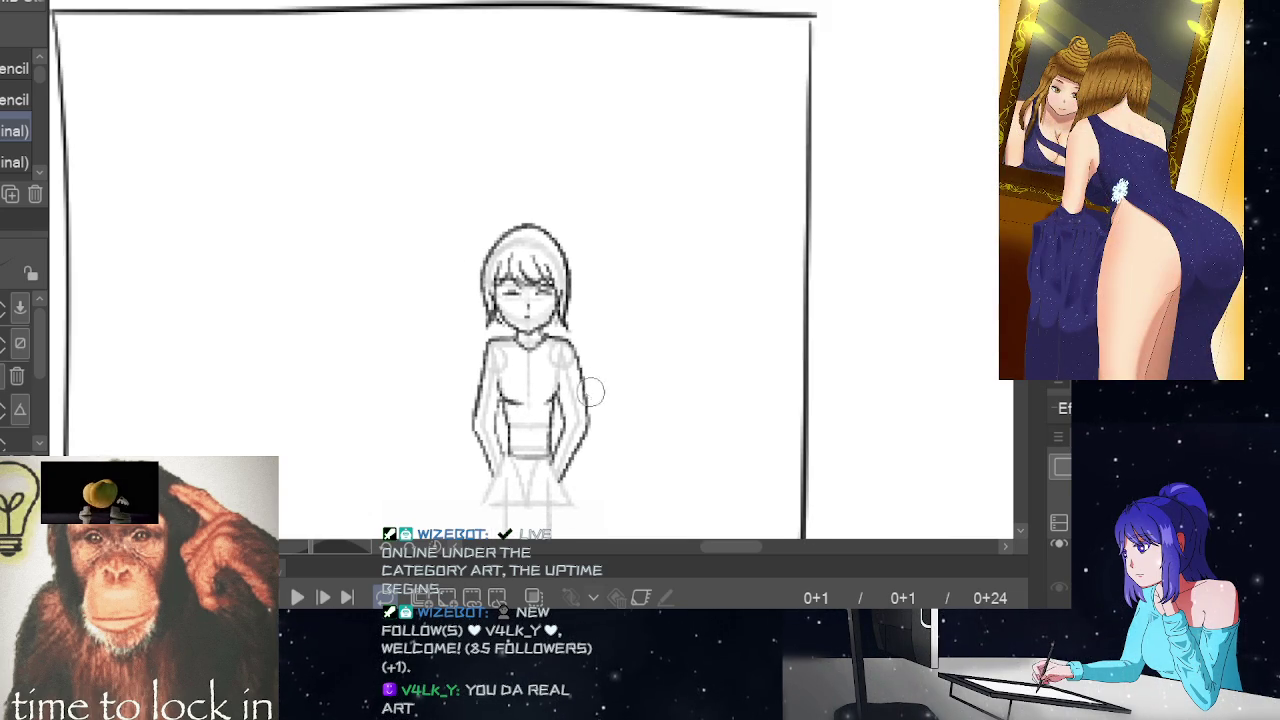
scroll(433, 270, down, 3)
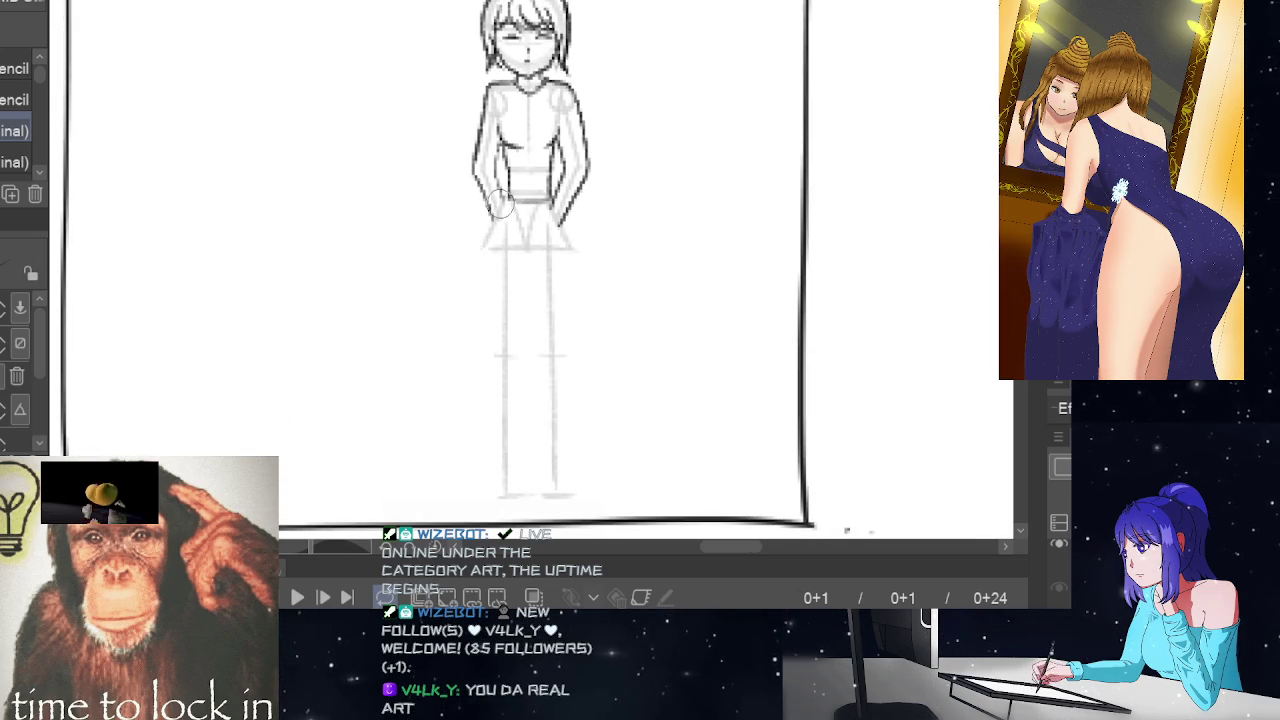
drag(480, 196, 490, 422)
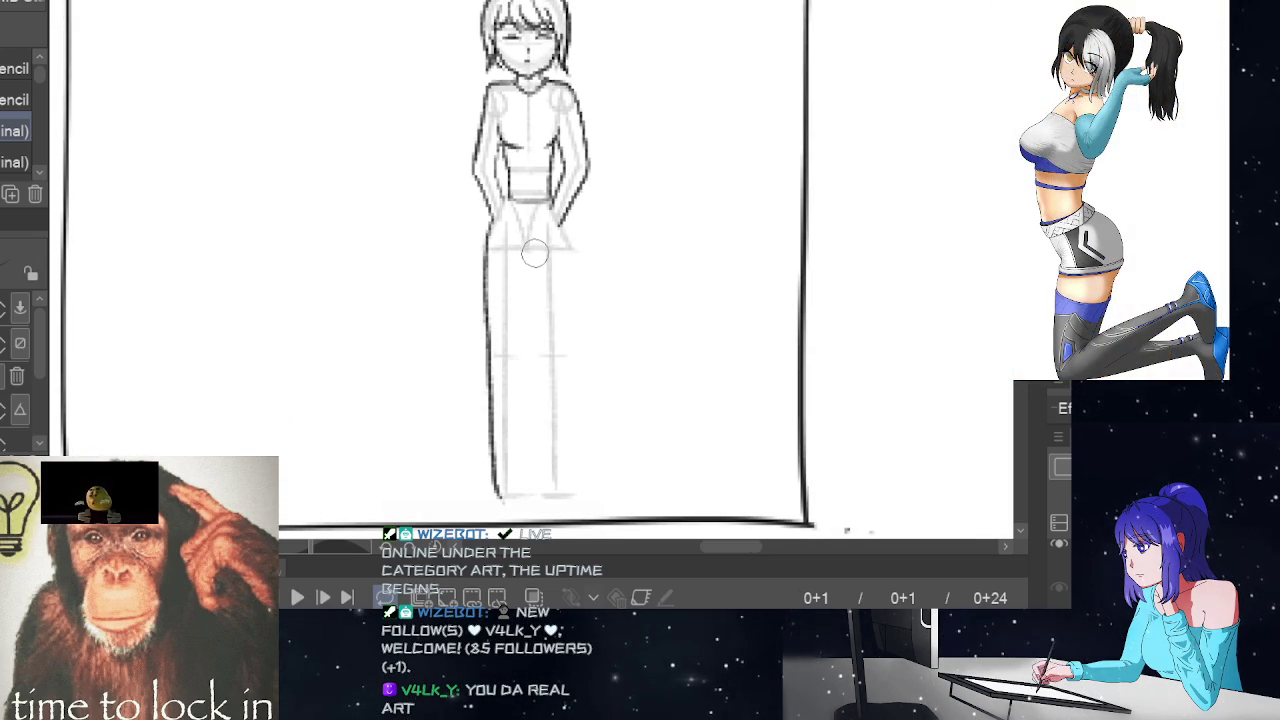
drag(531, 252, 531, 366)
key(ctrl+z)
drag(528, 253, 527, 347)
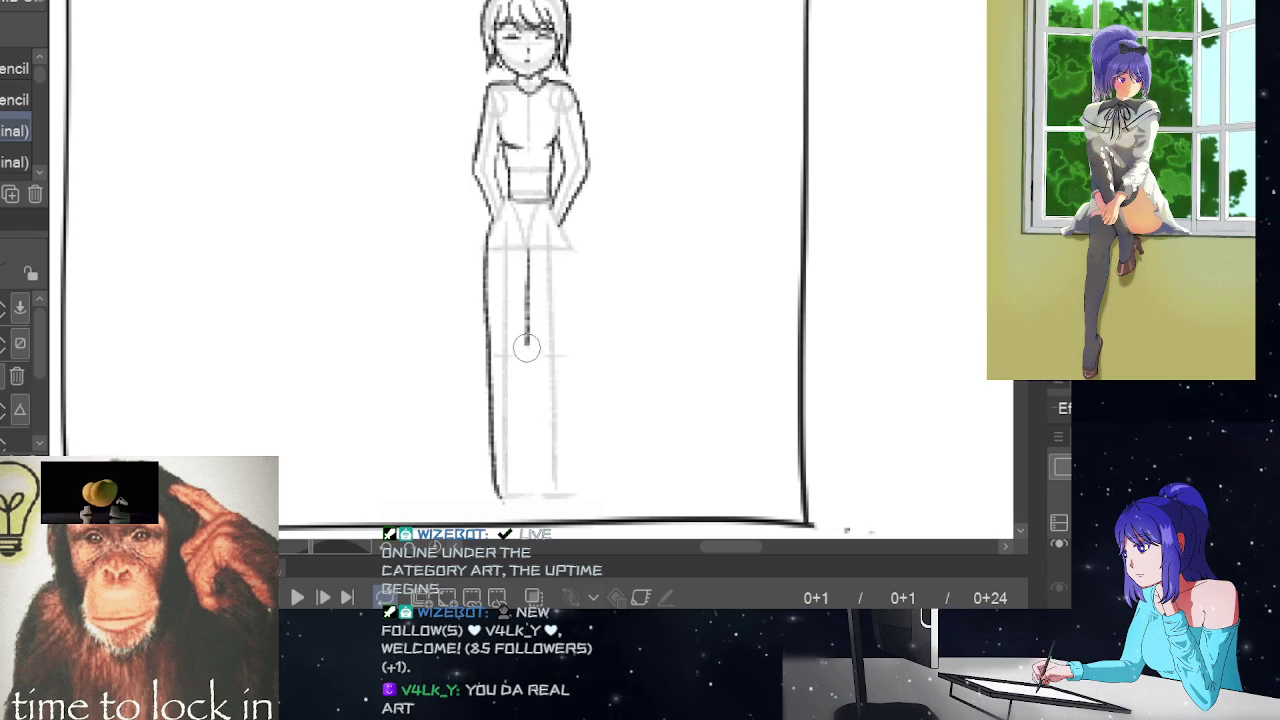
drag(531, 281, 528, 462)
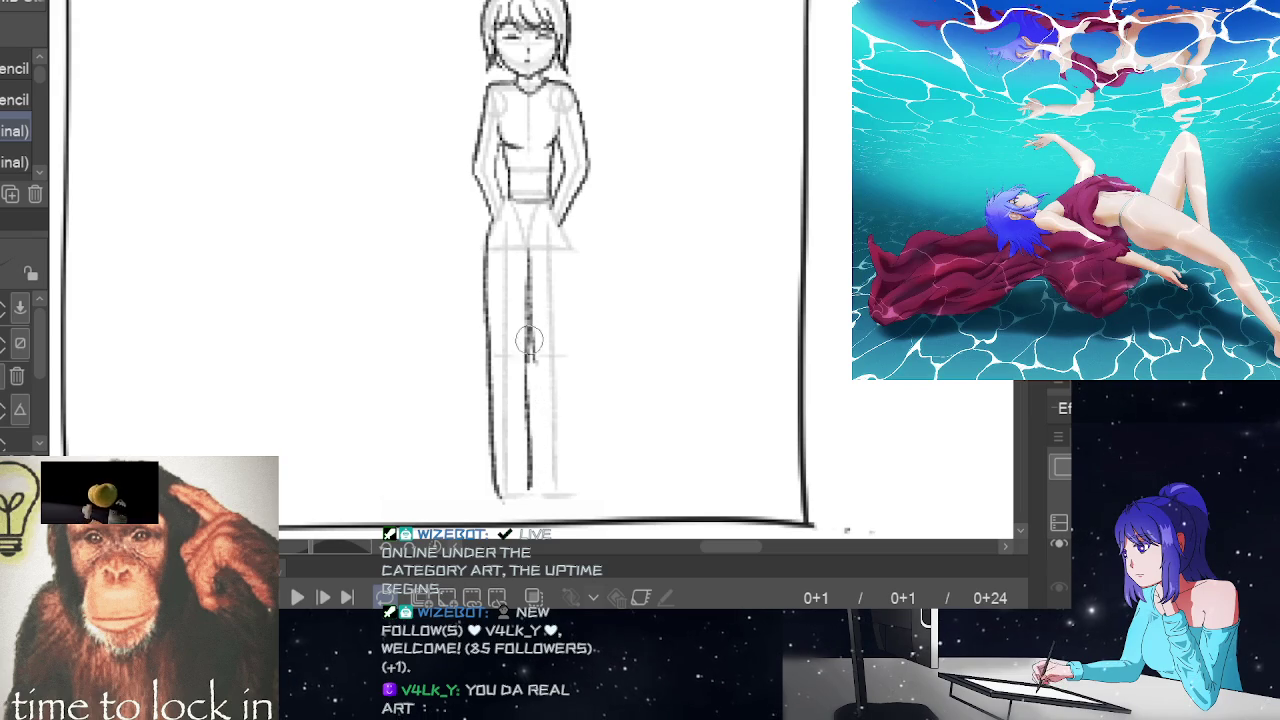
drag(531, 340, 543, 500)
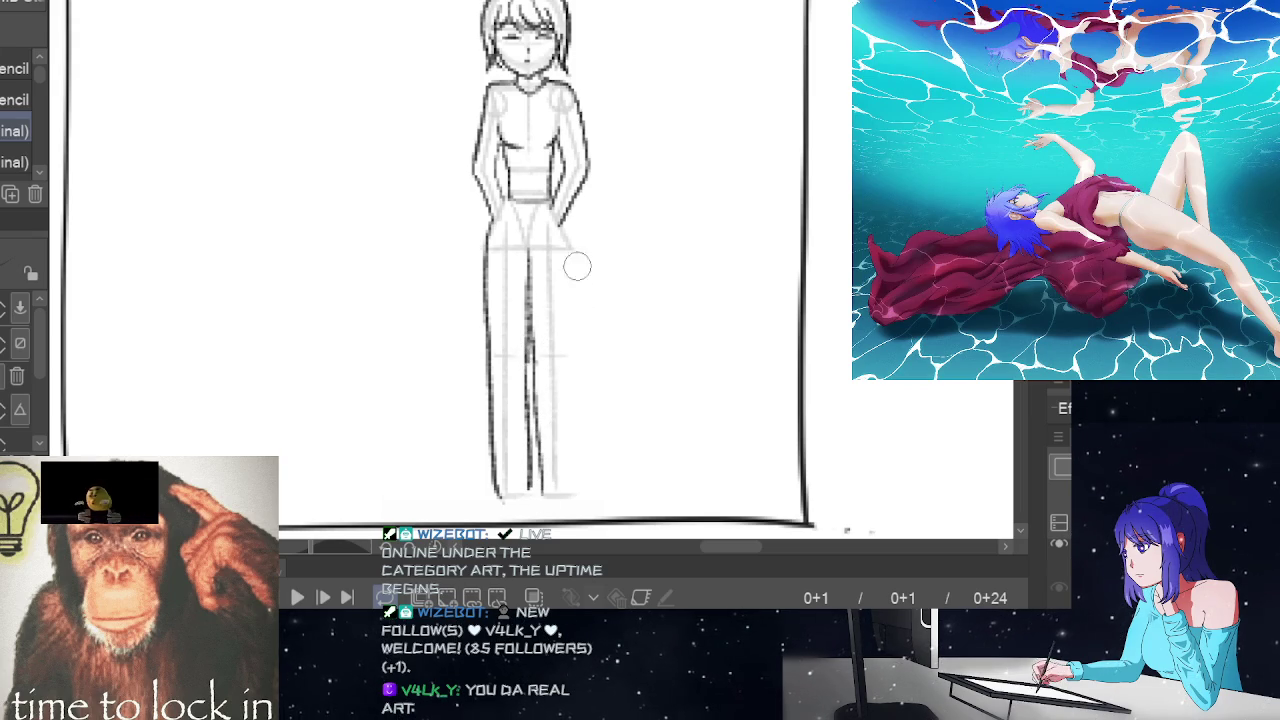
drag(566, 215, 566, 496)
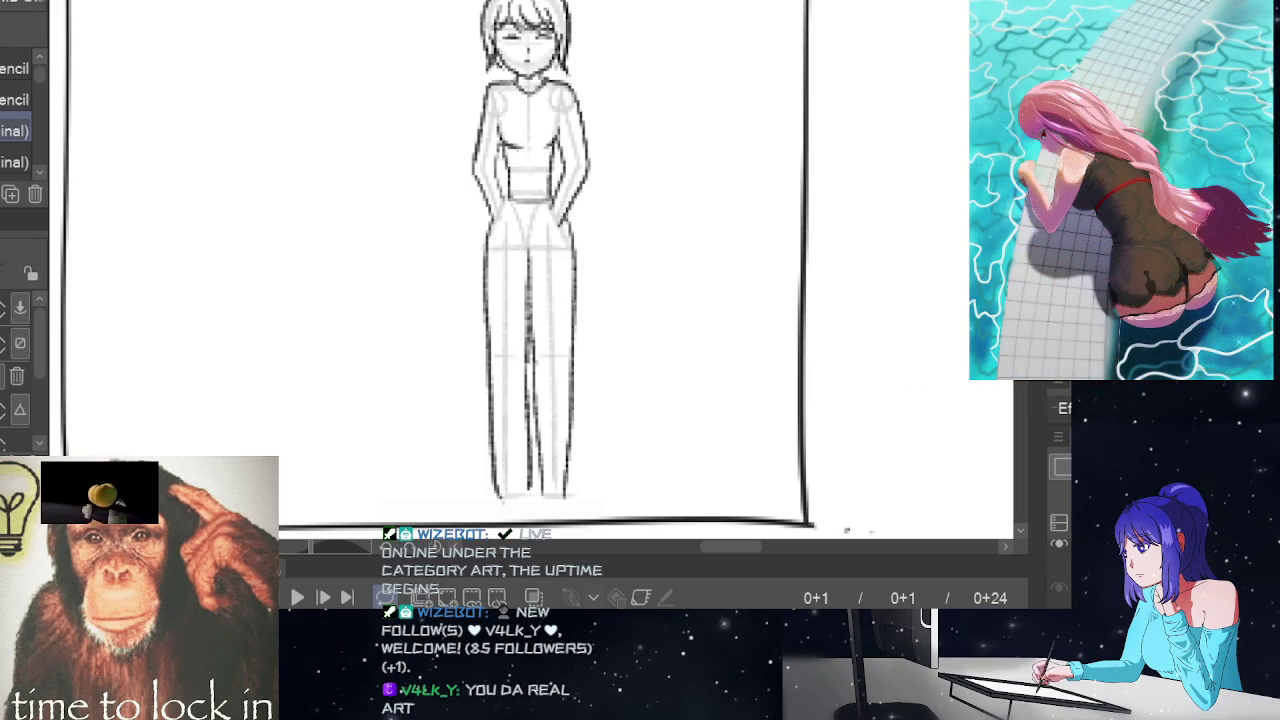
key(g)
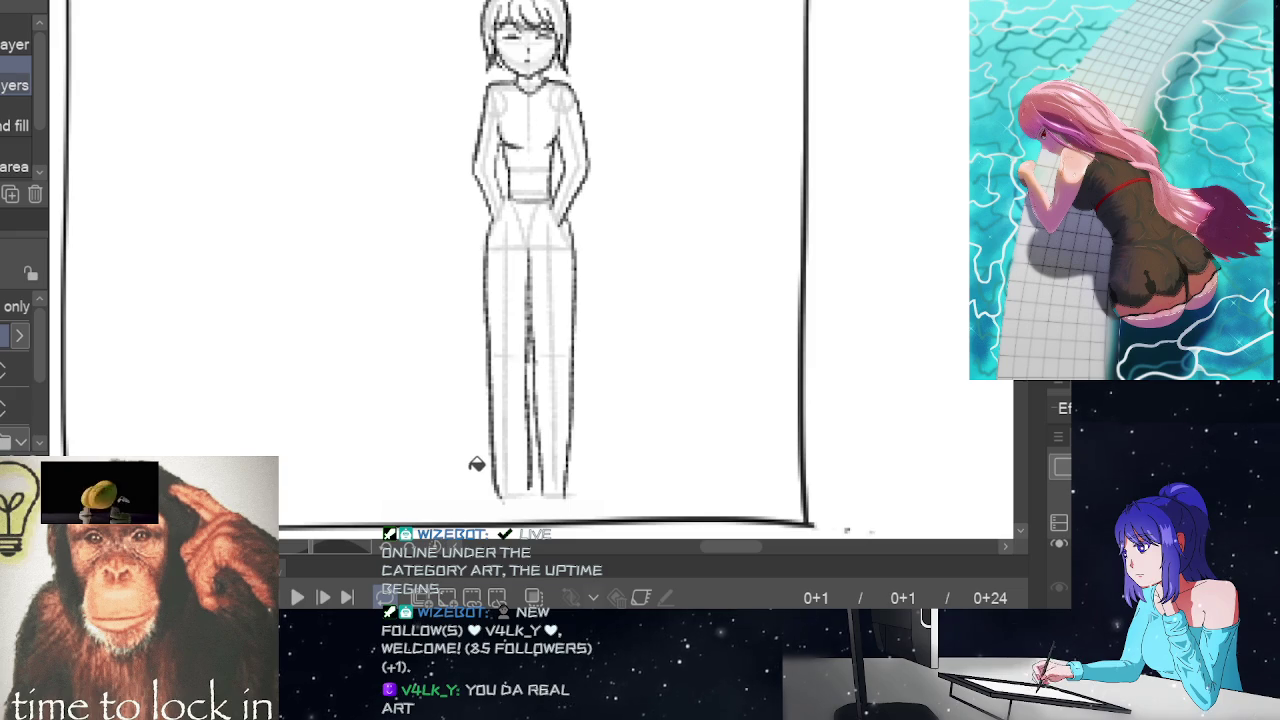
- Erase the lower-leg construction lines, then redraw the legs and sketch the feet
key(e)
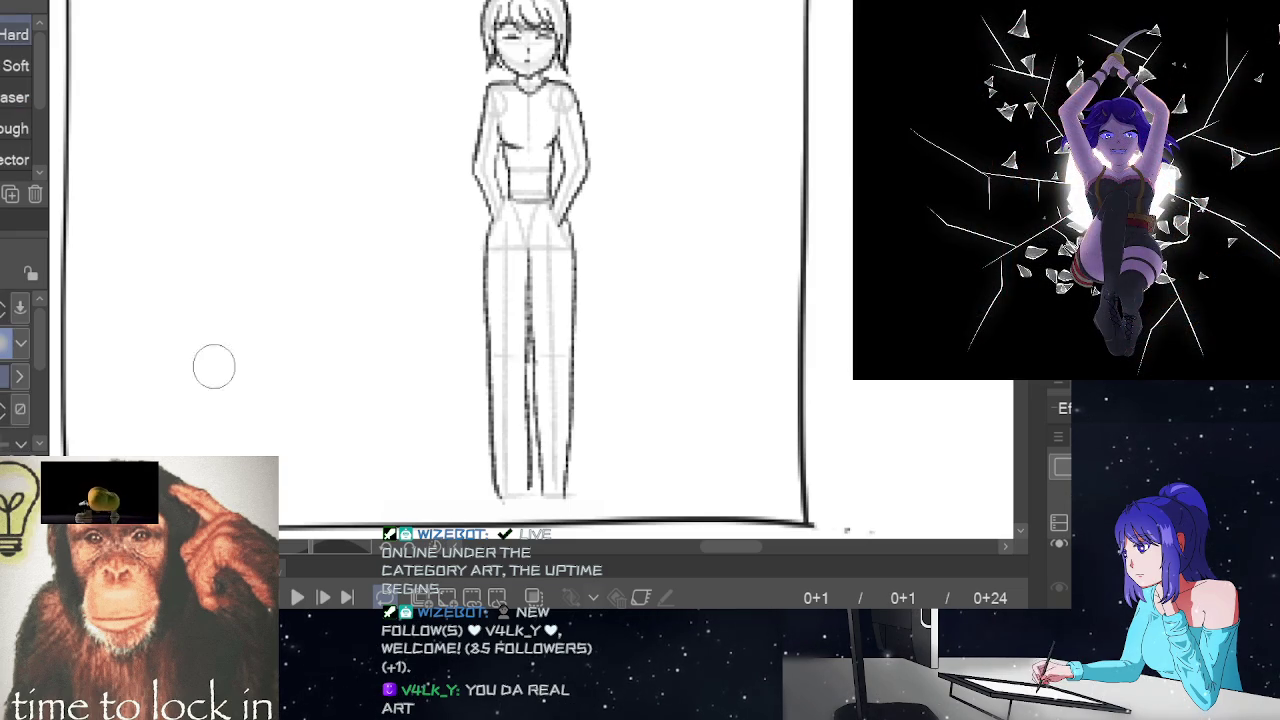
drag(533, 462, 530, 477)
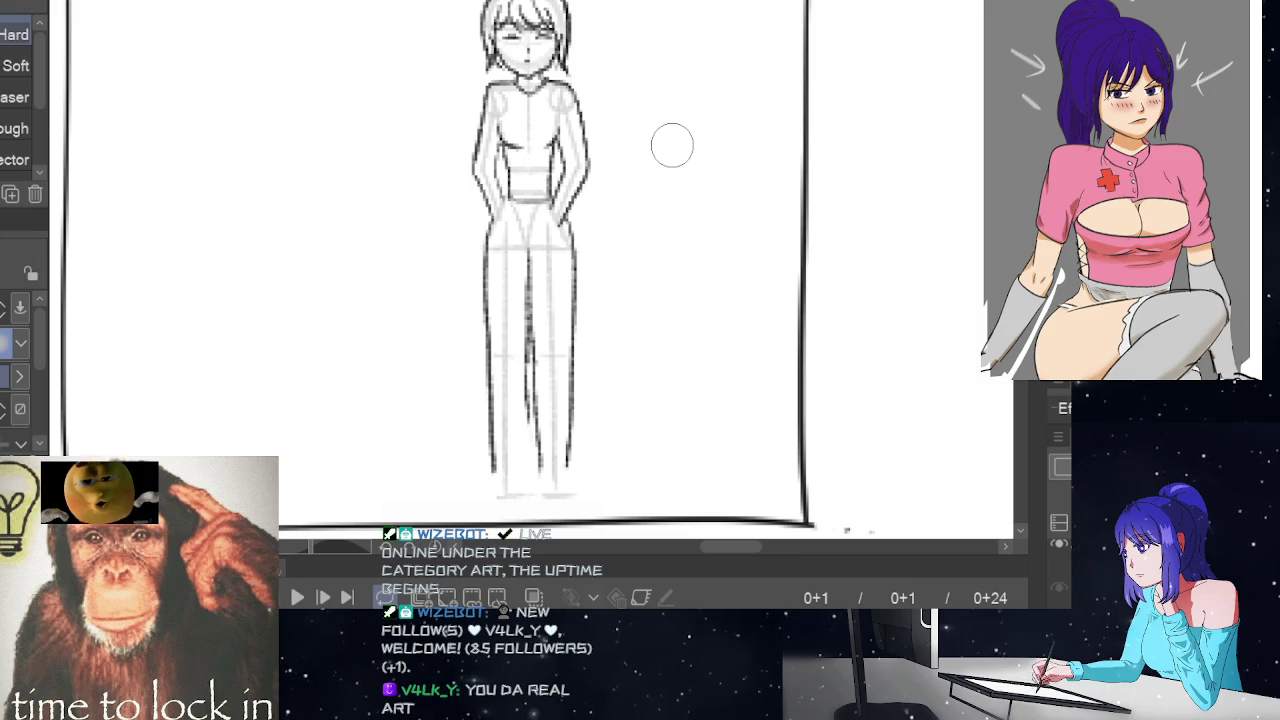
key(p)
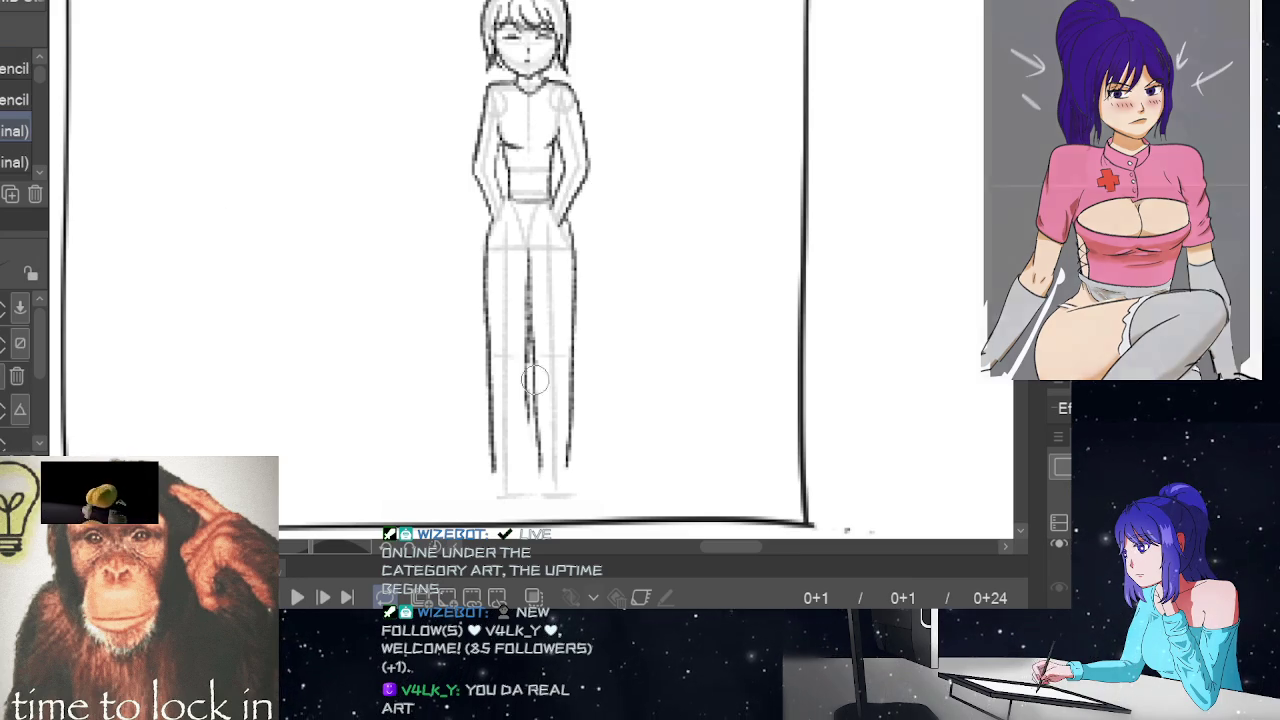
drag(526, 380, 514, 459)
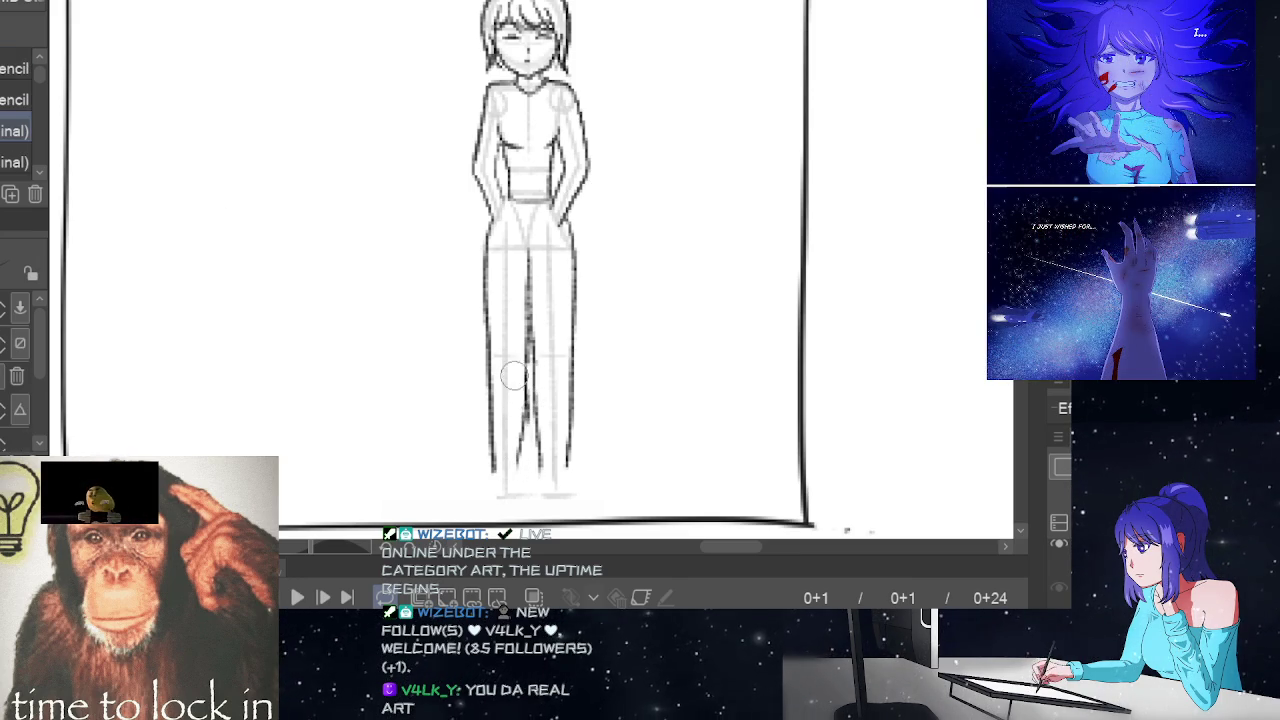
drag(513, 374, 528, 416)
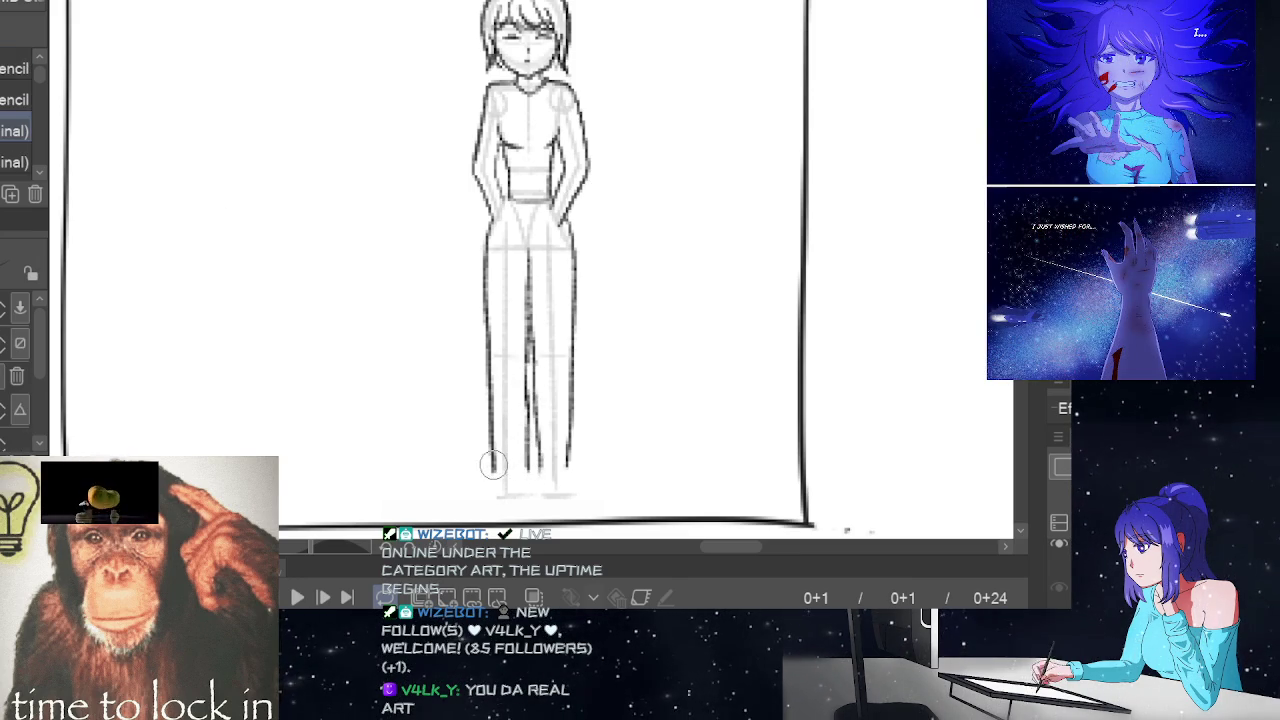
mouse_move(493, 466)
mouse_down()
mouse_move(530, 474)
mouse_move(486, 492)
mouse_move(533, 468)
mouse_up()
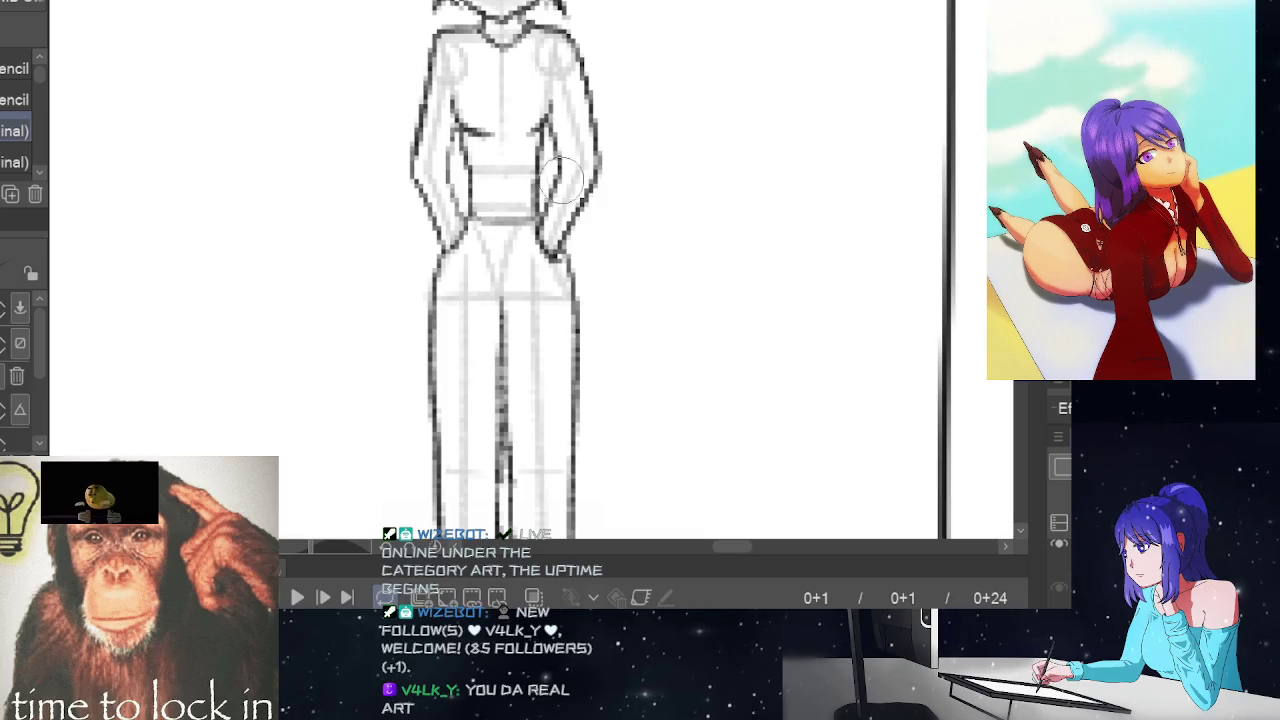
scroll(628, 257, up, 1)
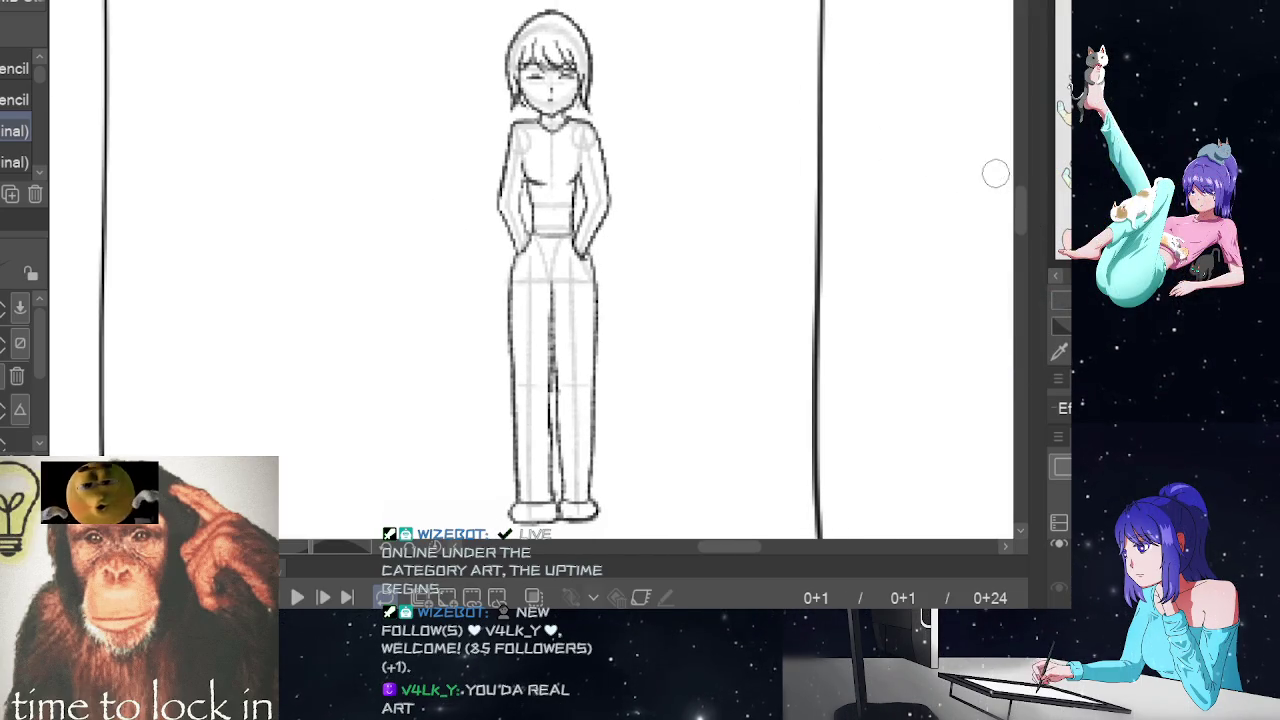
drag(1024, 211, 1020, 203)
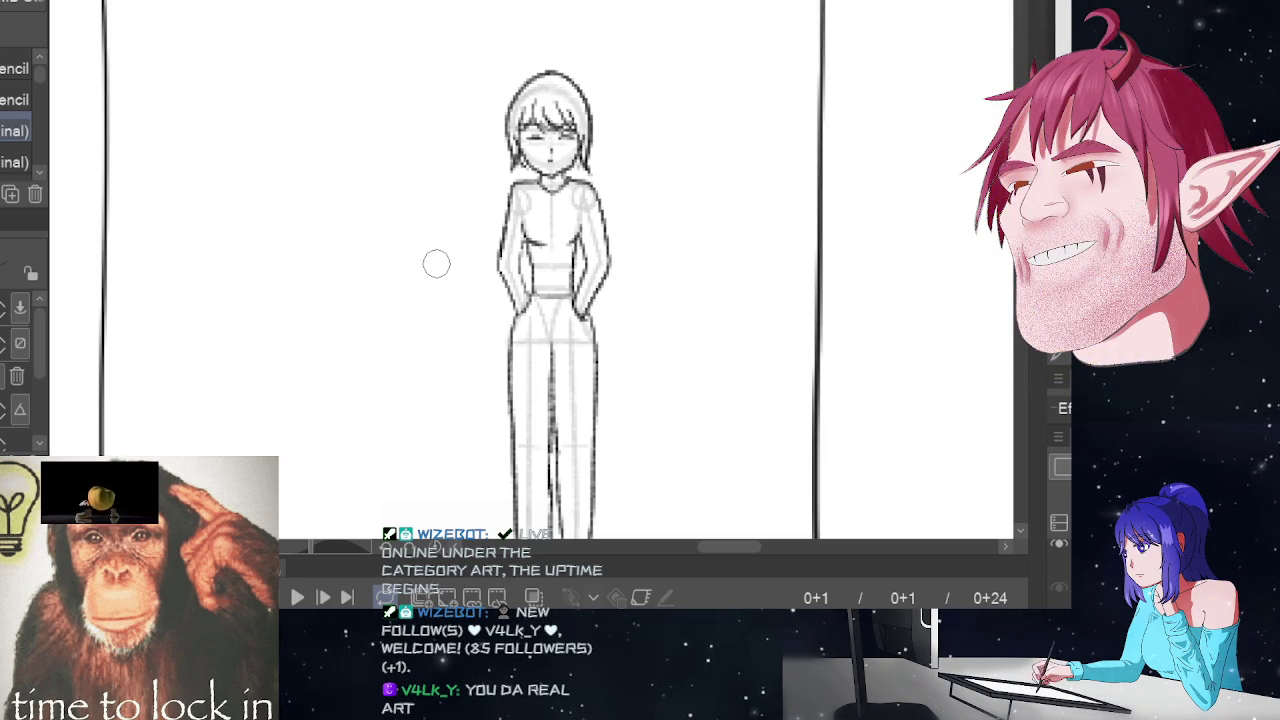
key(e)
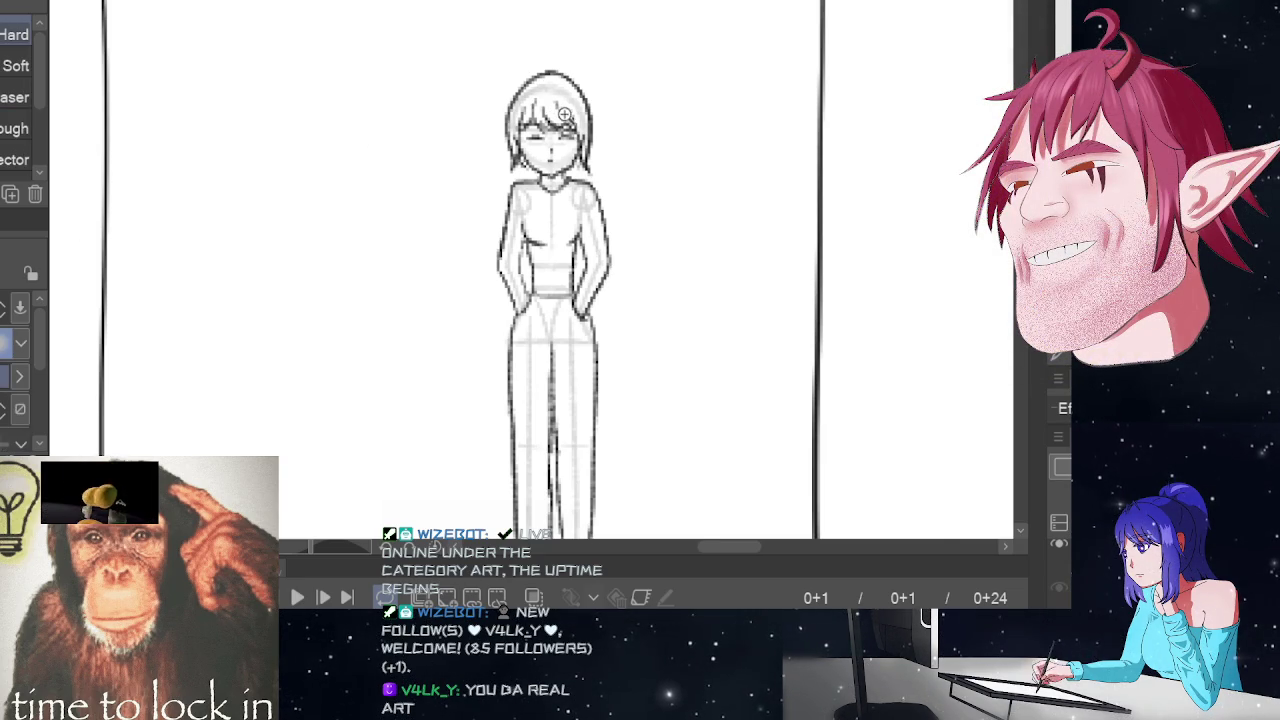
scroll(566, 115, up, 2)
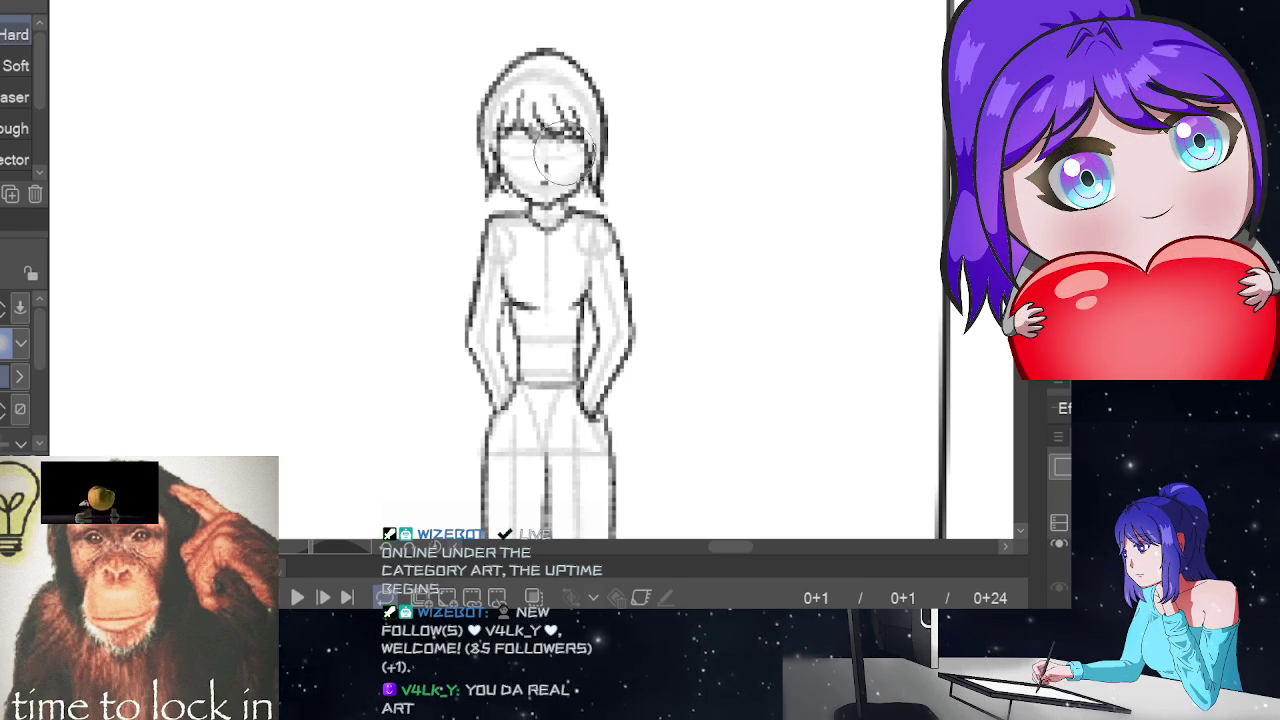
key(p)
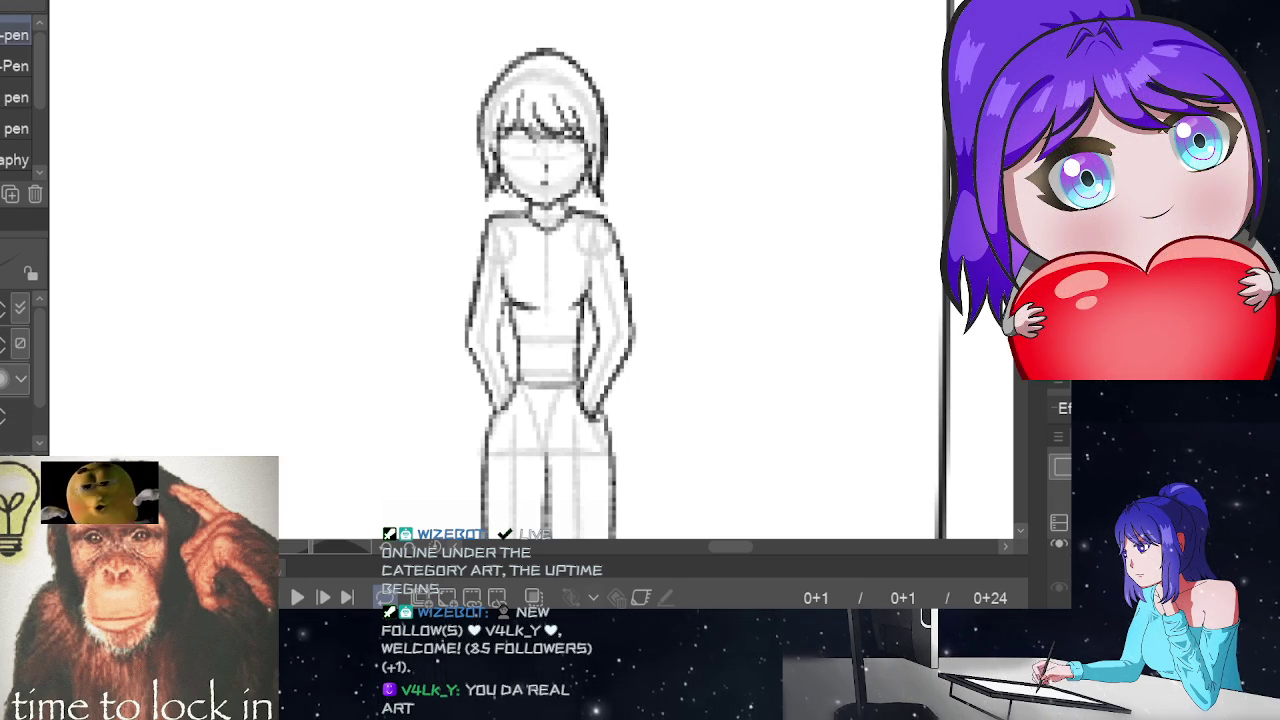
key(p)
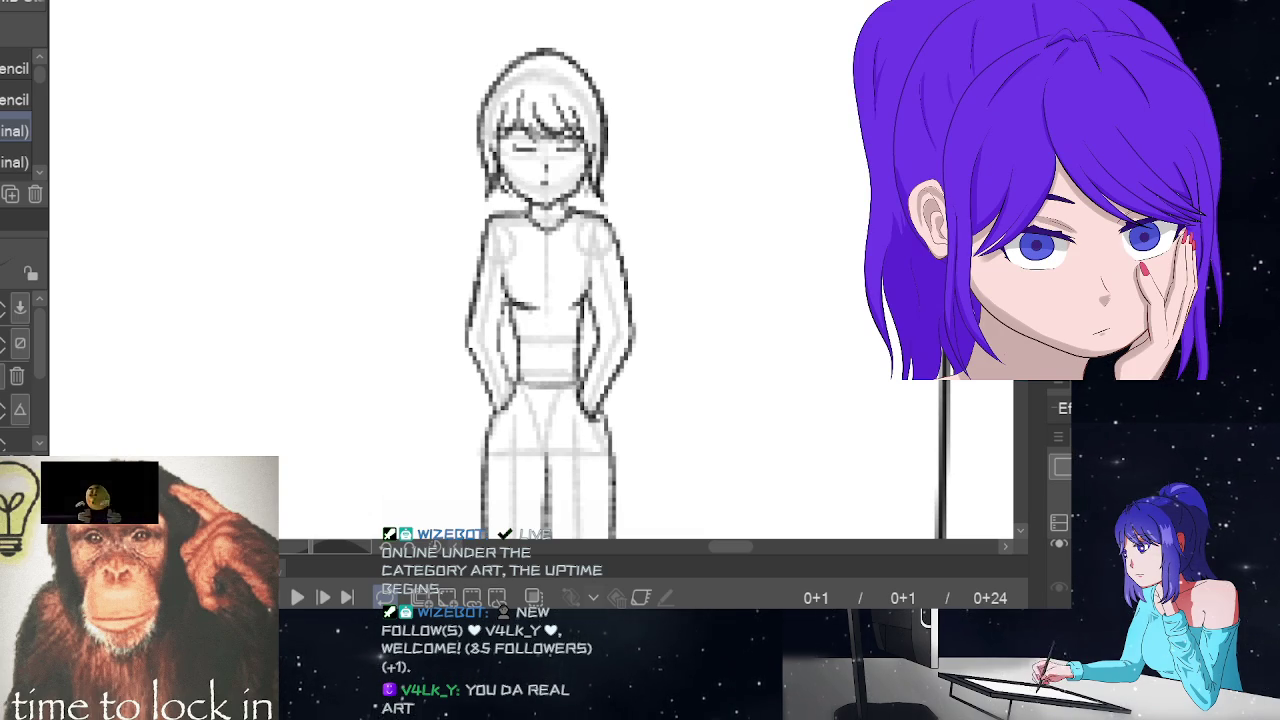
scroll(600, 300, down, 3)
- Try a hair strand on top of the head, undo it, and toggle Eraser and Pencil
scroll(600, 300, up, 5)
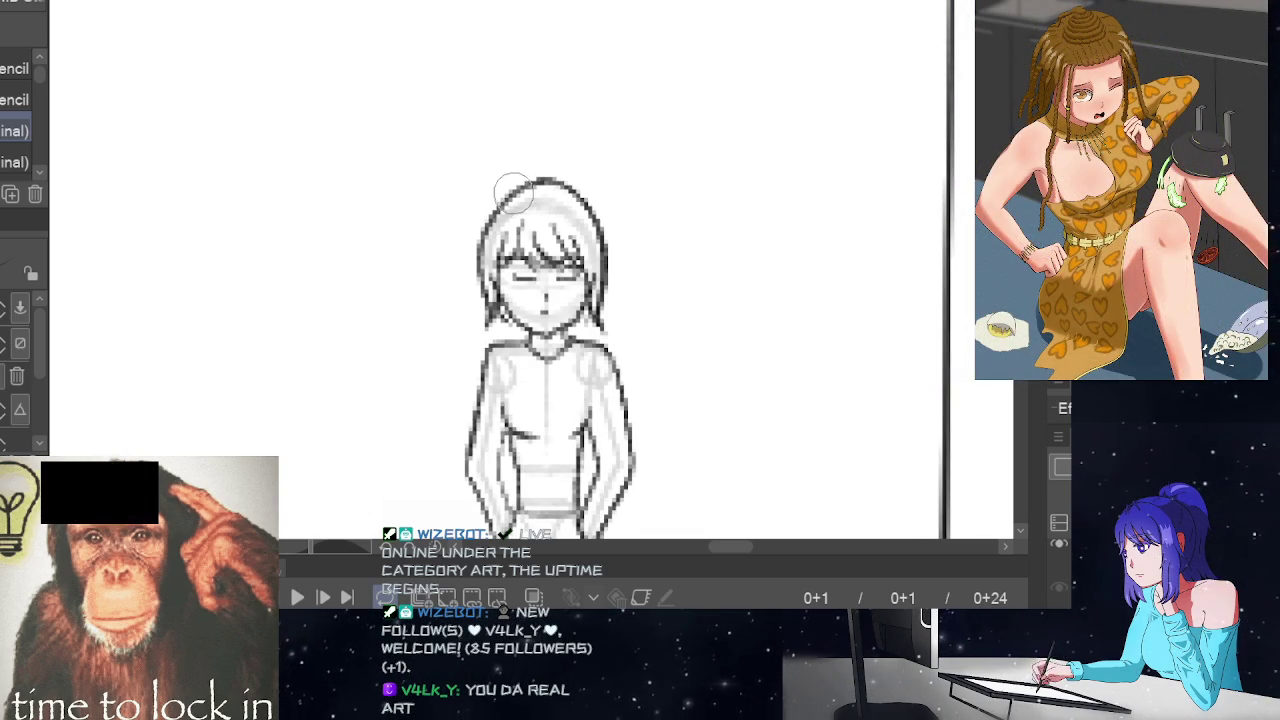
mouse_move(510, 188)
mouse_down()
mouse_move(546, 154)
mouse_move(500, 194)
mouse_move(517, 166)
mouse_move(580, 180)
mouse_move(500, 190)
mouse_up()
key(ctrl+z)
key(ctrl+z)
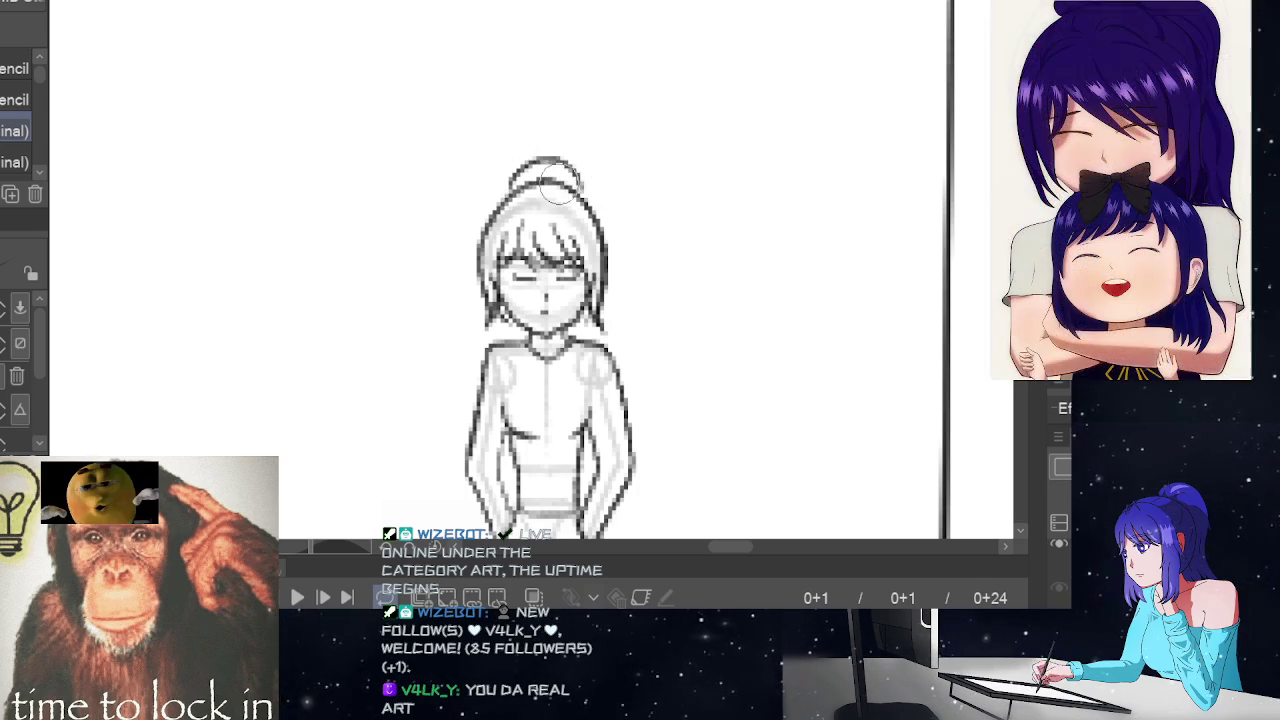
scroll(749, 306, down, 5)
scroll(695, 360, down, 1)
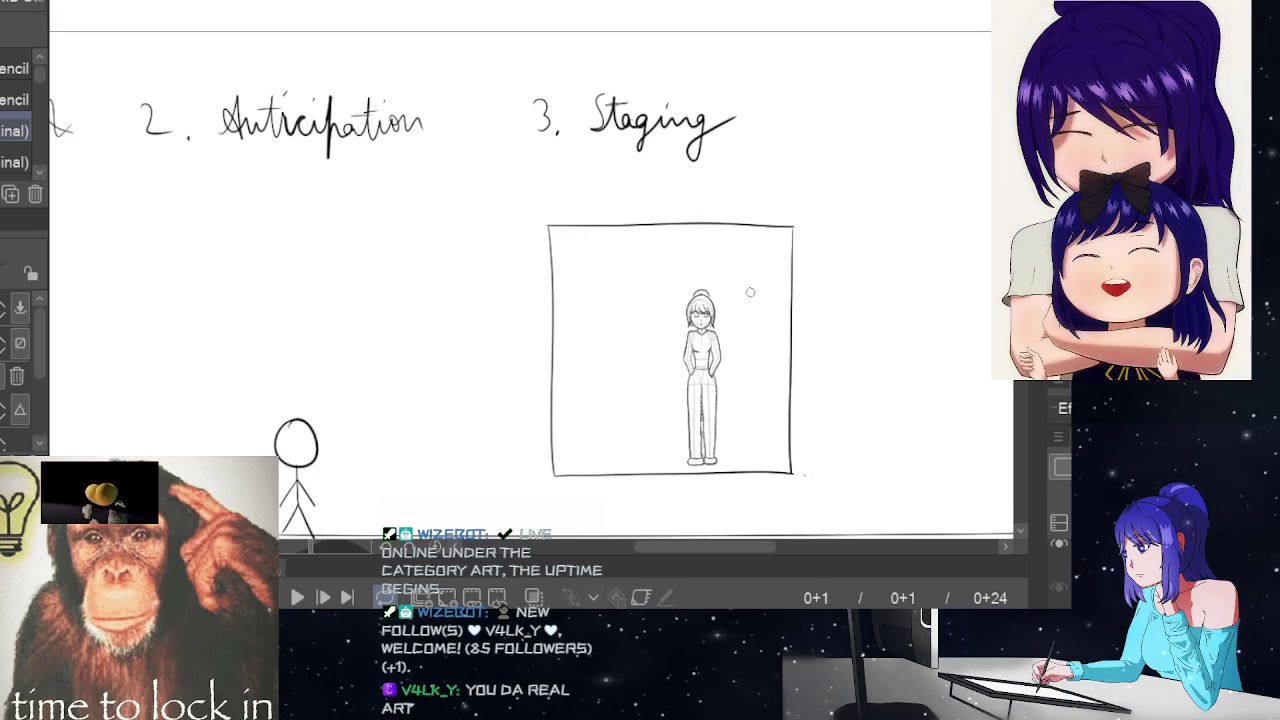
scroll(755, 310, up, 1)
scroll(780, 340, up, 3)
scroll(809, 345, up, 1)
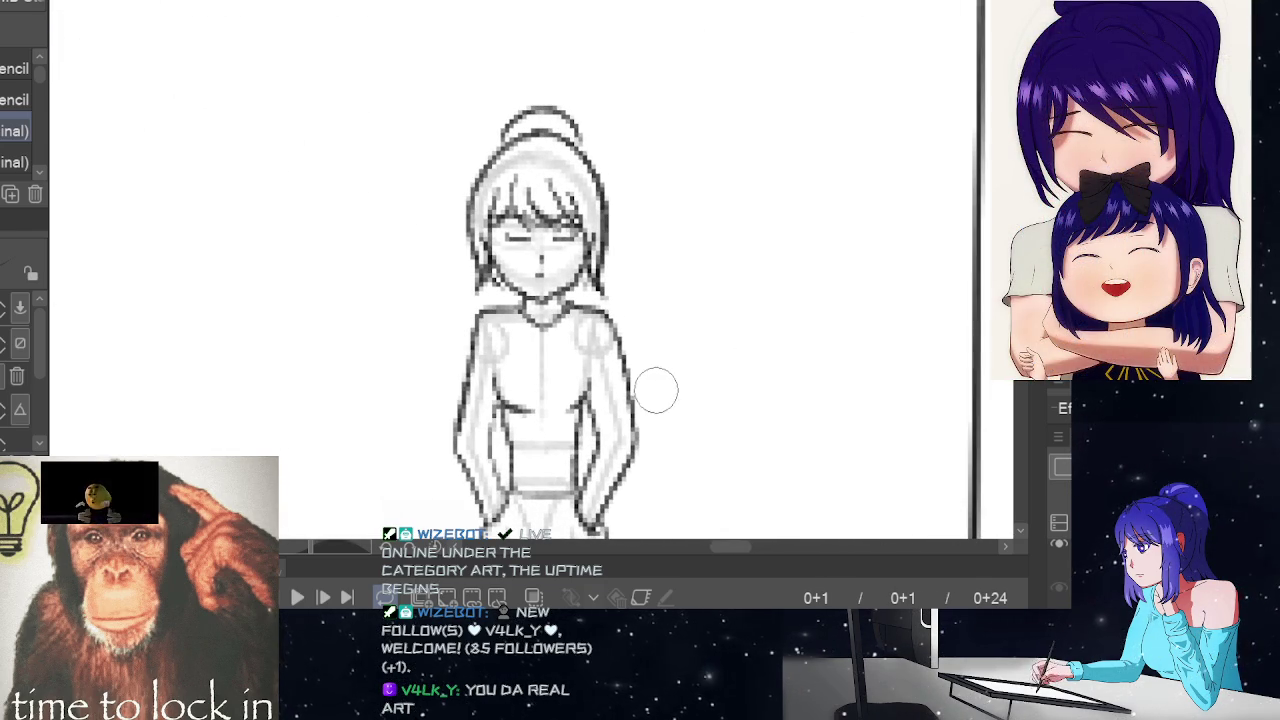
key(e)
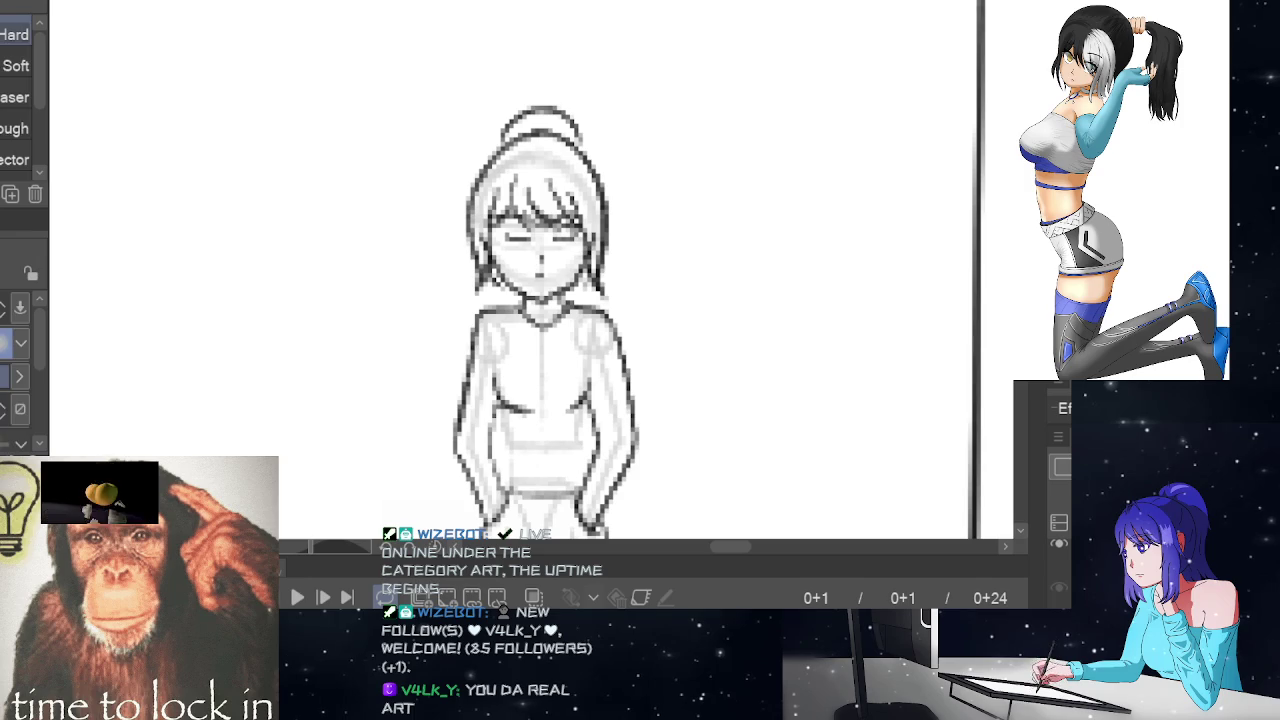
key(p)
key(p)
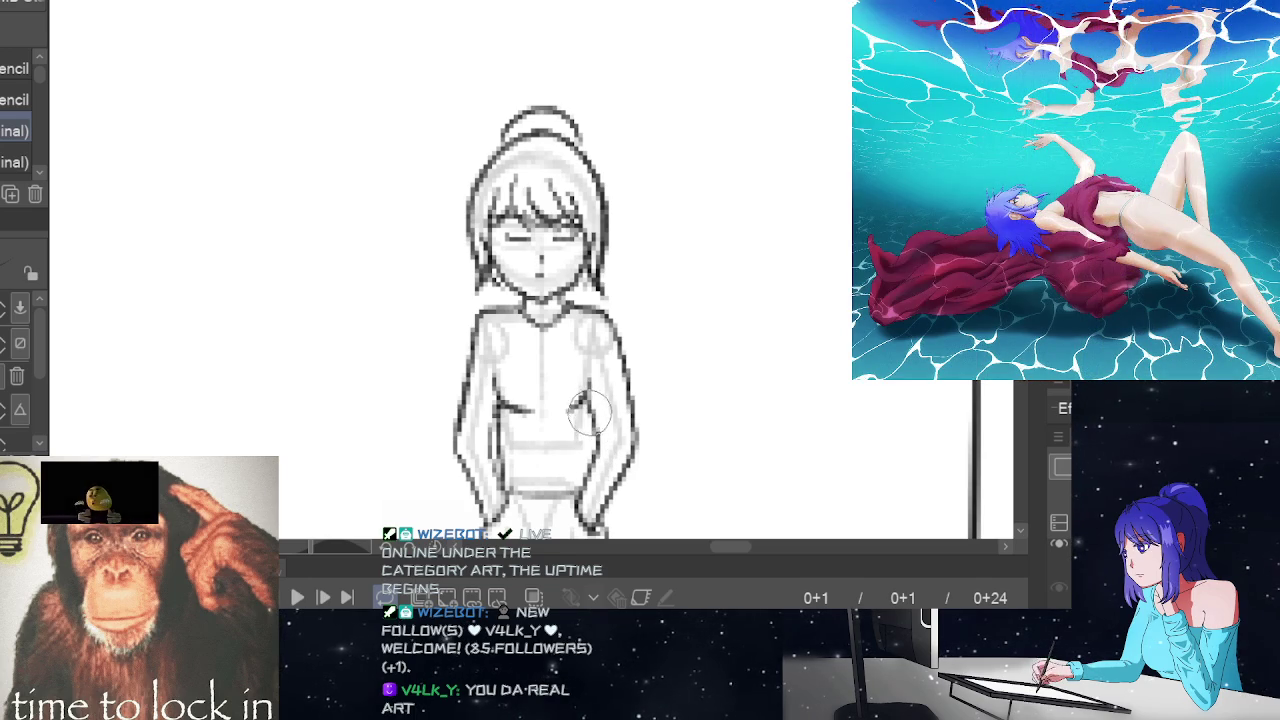
- Preview the animation and flip between the opening frames to compare the drawings
scroll(765, 375, down, 1)
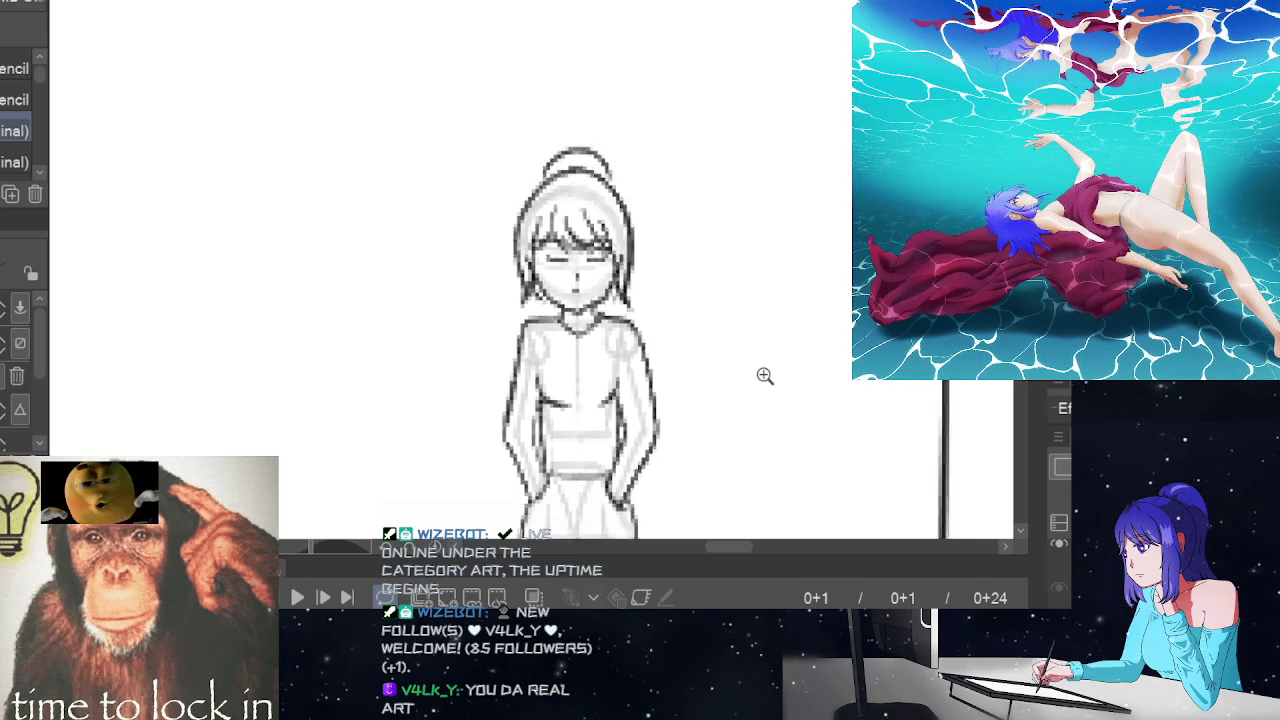
scroll(765, 375, down, 2)
scroll(750, 375, down, 1)
scroll(730, 374, down, 1)
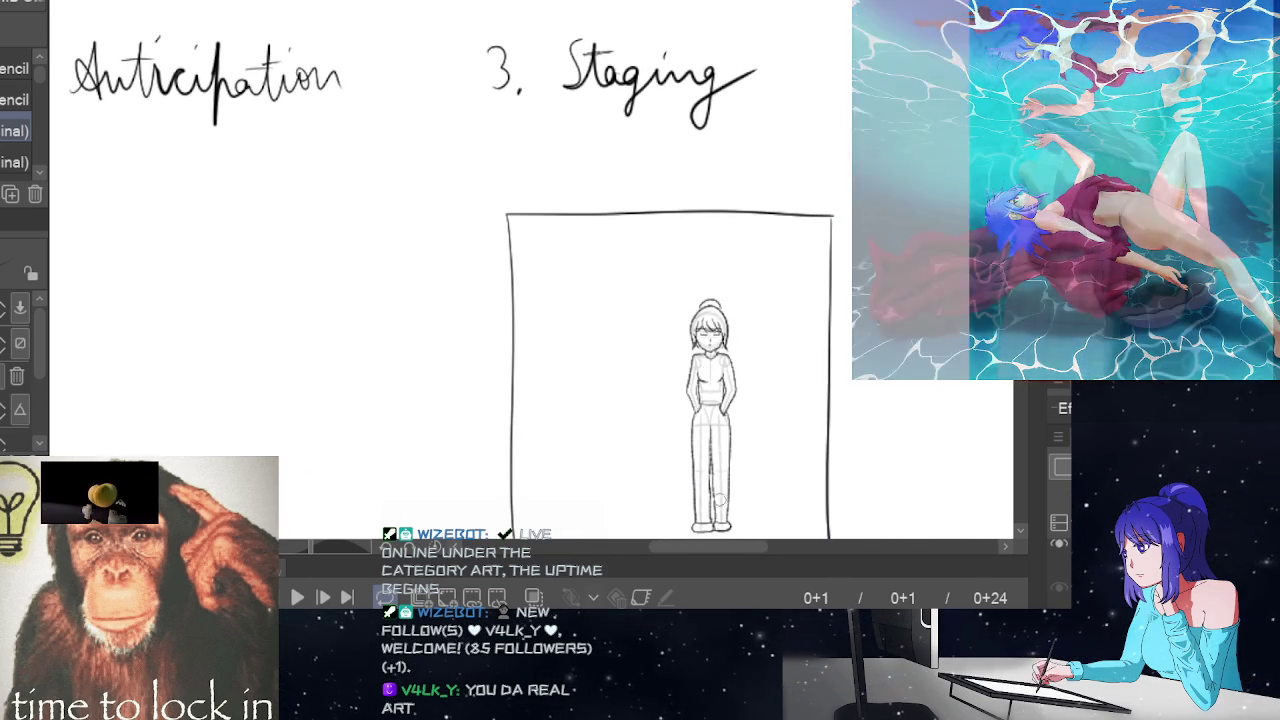
drag(728, 543, 763, 541)
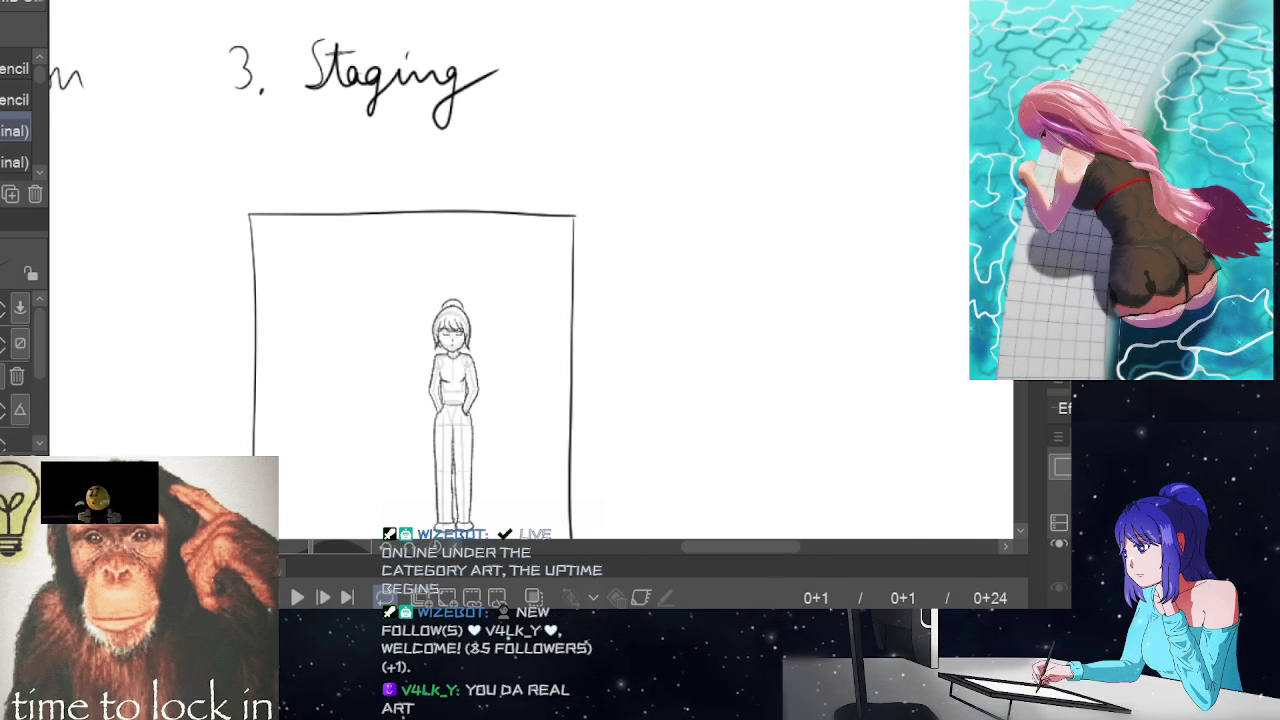
key(space)
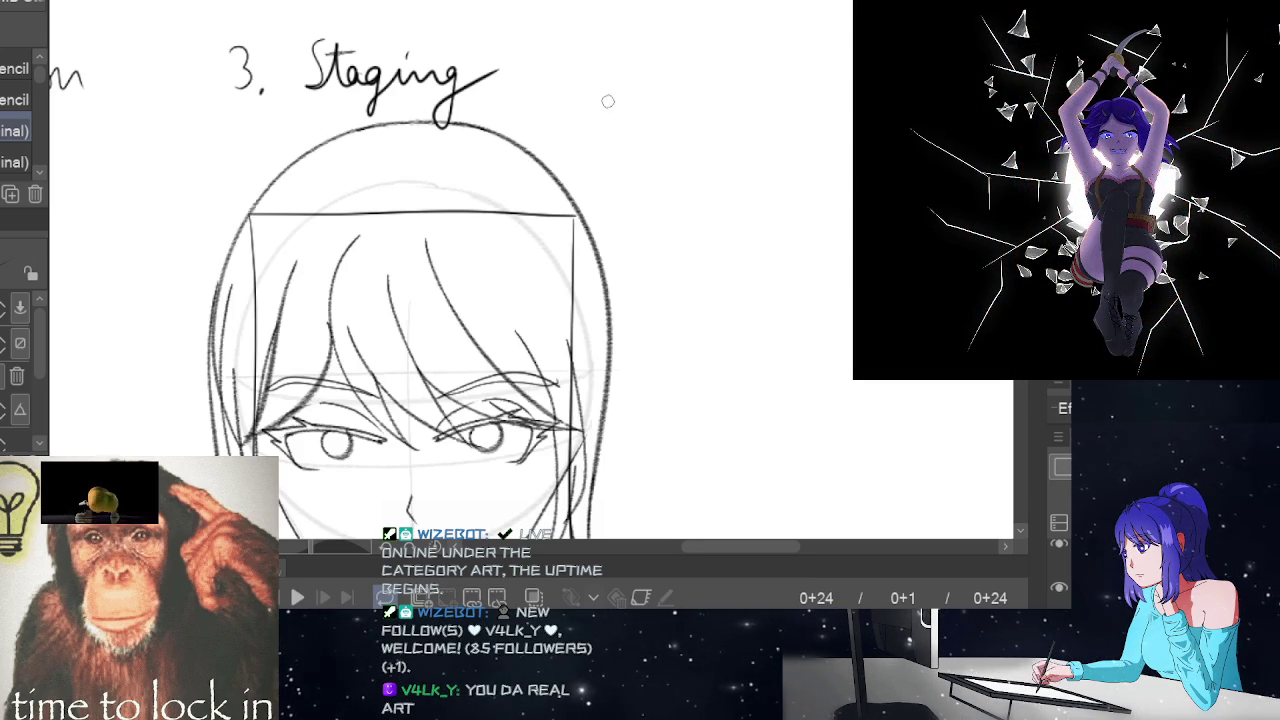
key(Home)
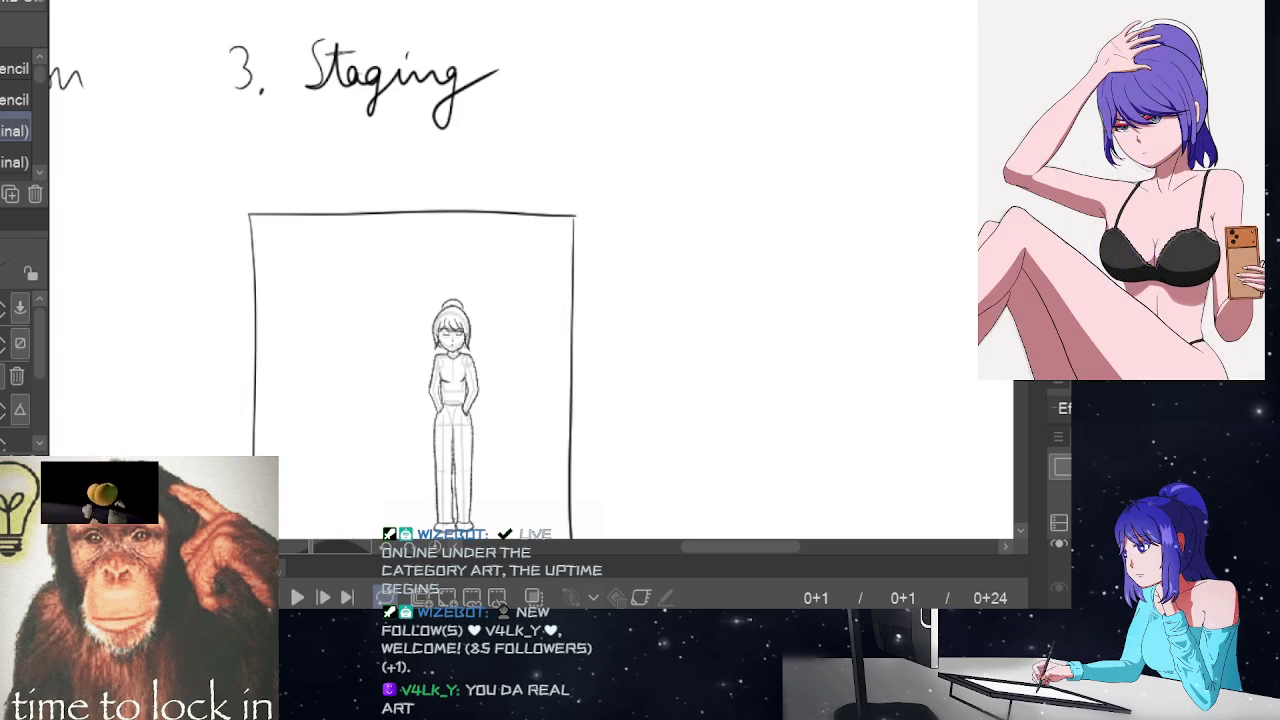
key(Right)
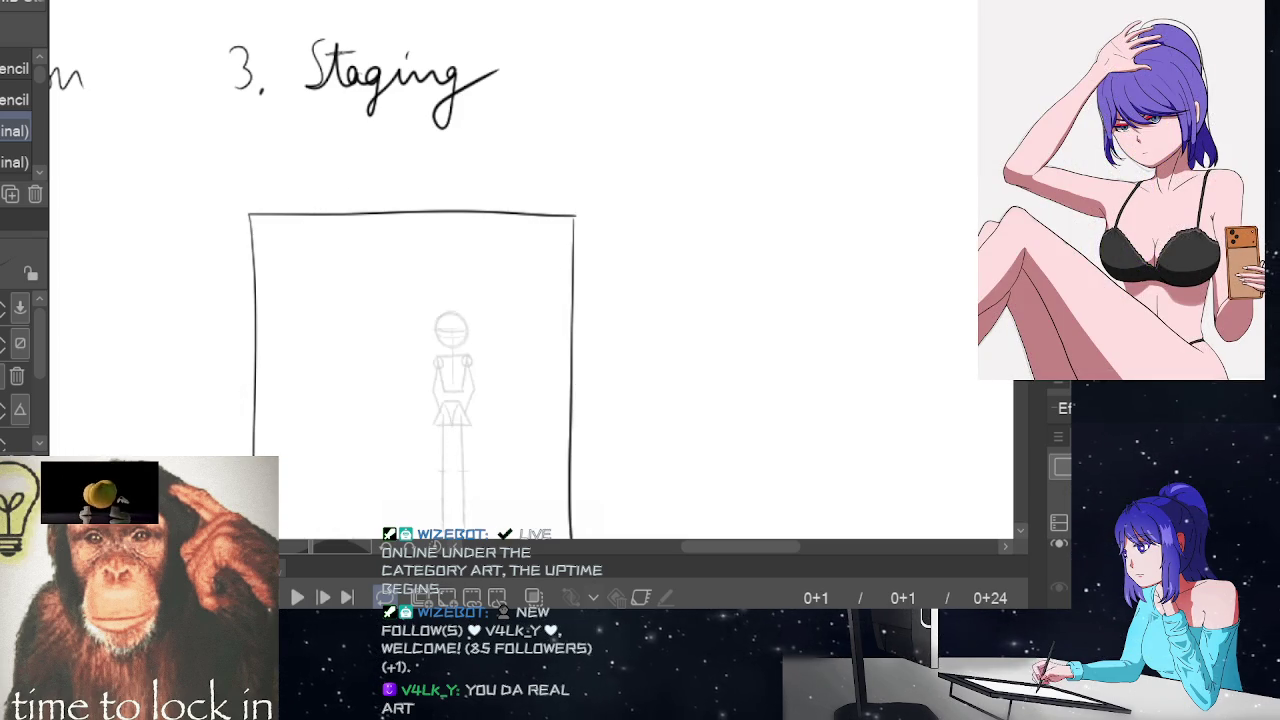
key(Left)
key(Right)
key(Left)
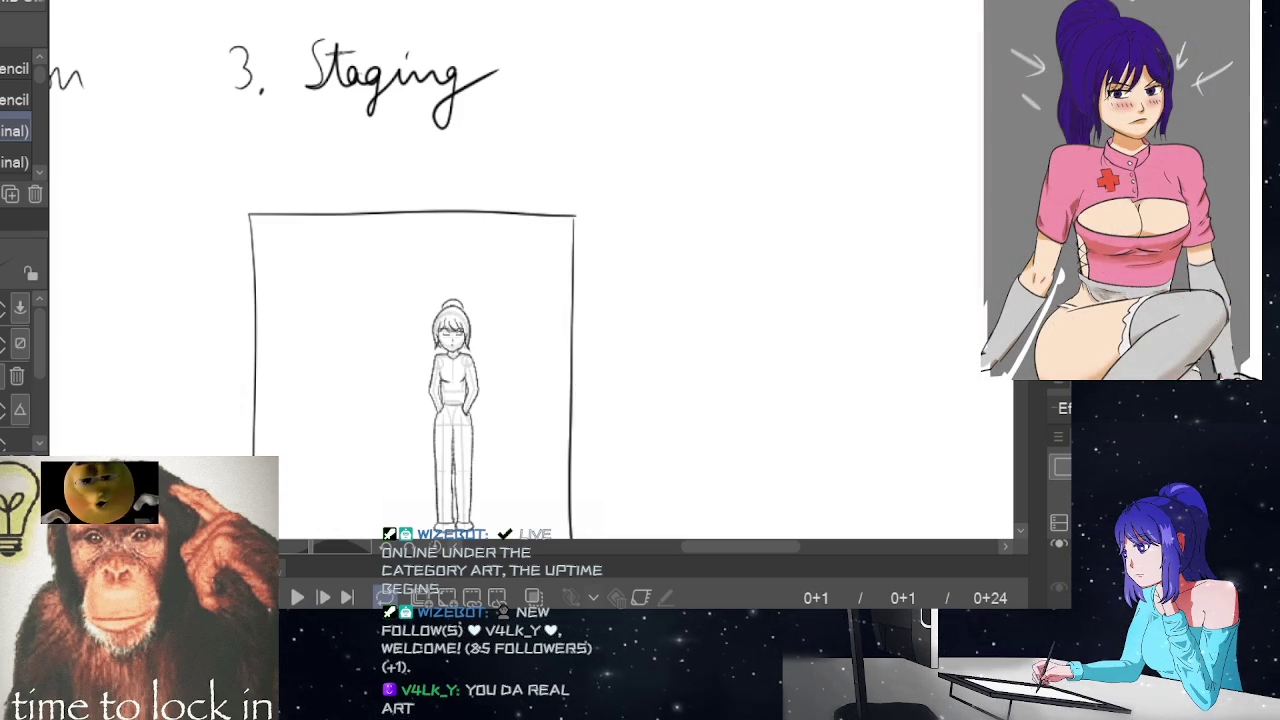
- On frame 24, draw the bun's arc above the head close-up, retrying twice
key(End)
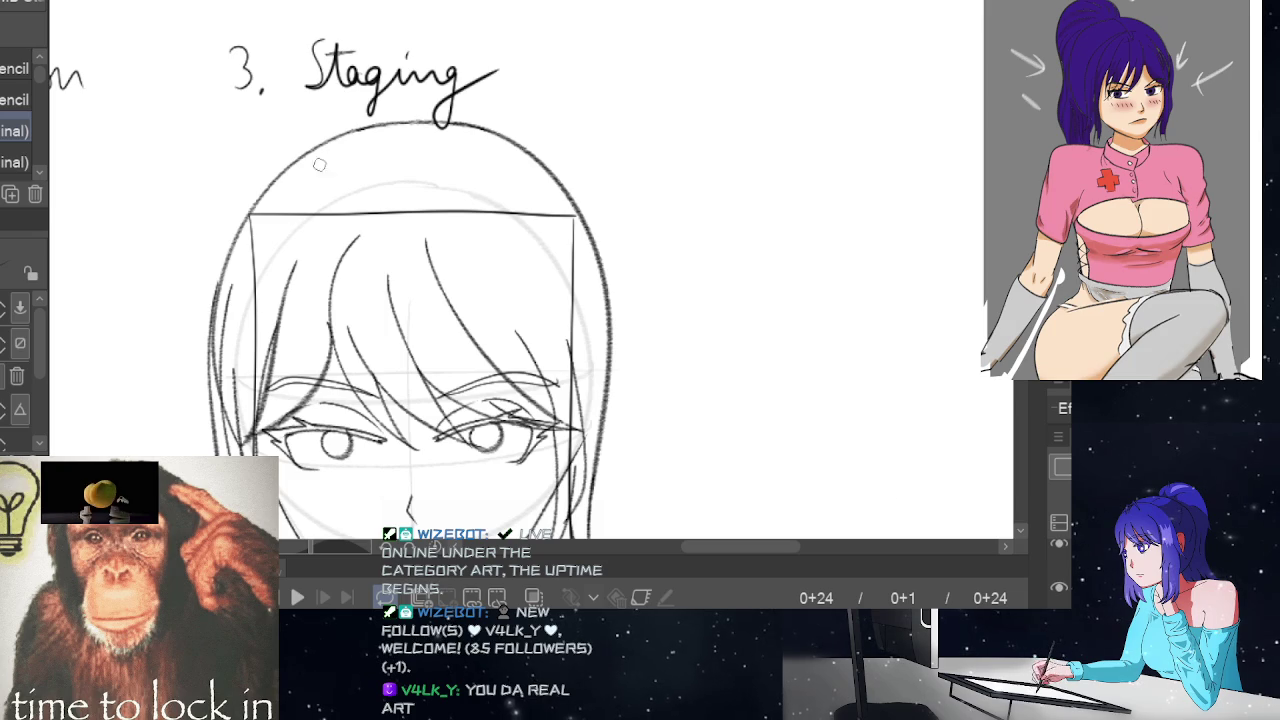
mouse_move(304, 151)
mouse_down()
mouse_move(300, 55)
mouse_move(514, 23)
mouse_move(572, 123)
mouse_up()
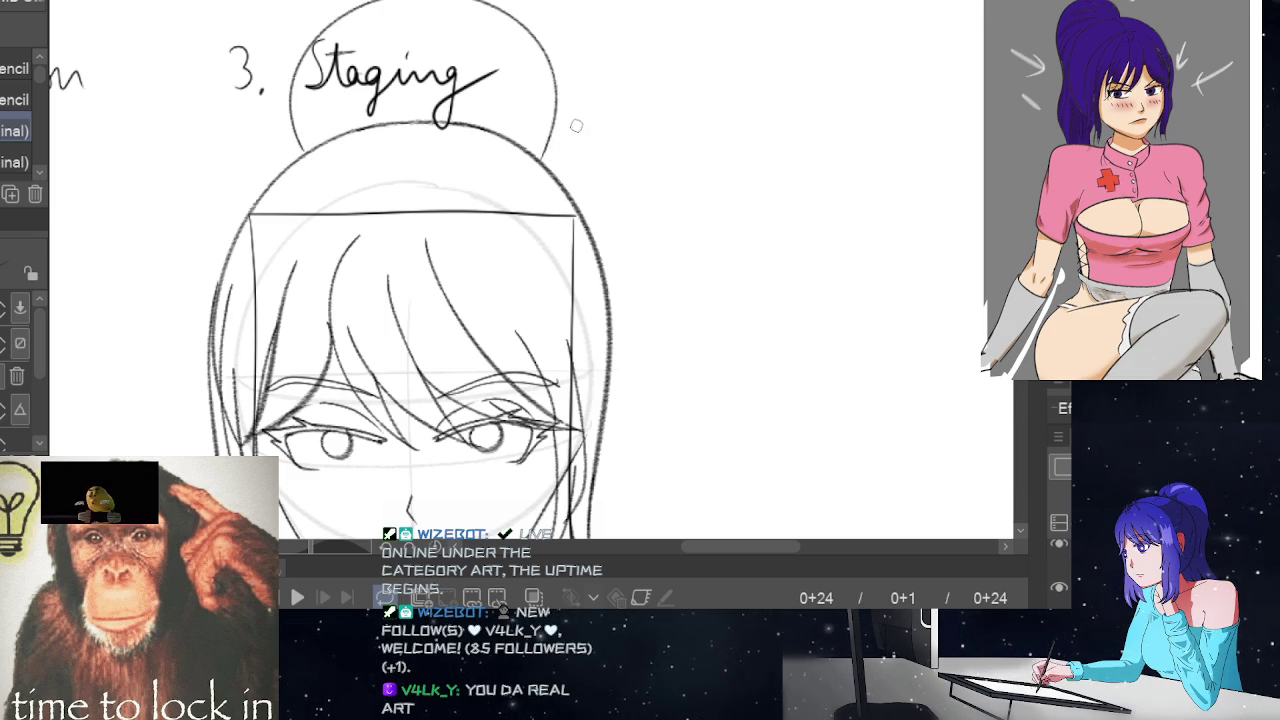
key(ctrl+z)
mouse_move(302, 152)
mouse_down()
mouse_move(318, 95)
mouse_move(530, 98)
mouse_move(551, 160)
mouse_up()
key(ctrl+z)
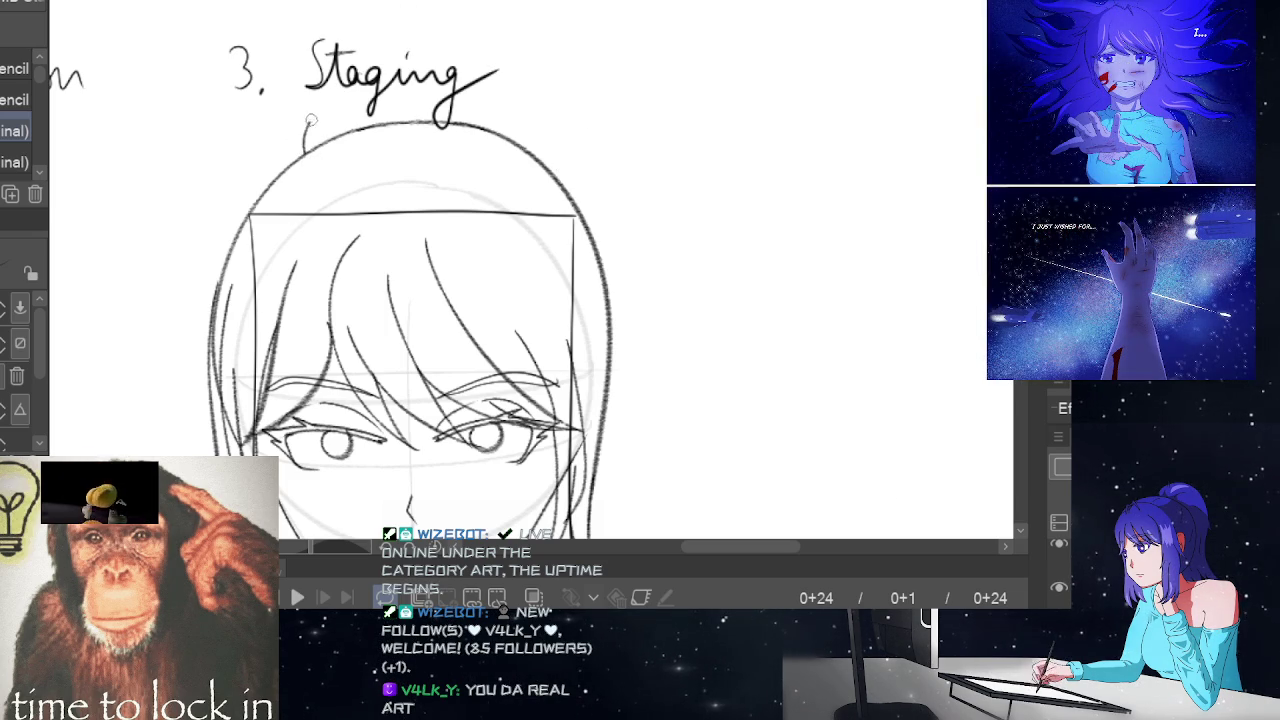
mouse_move(311, 120)
mouse_down()
mouse_move(465, 62)
mouse_move(540, 148)
mouse_up()
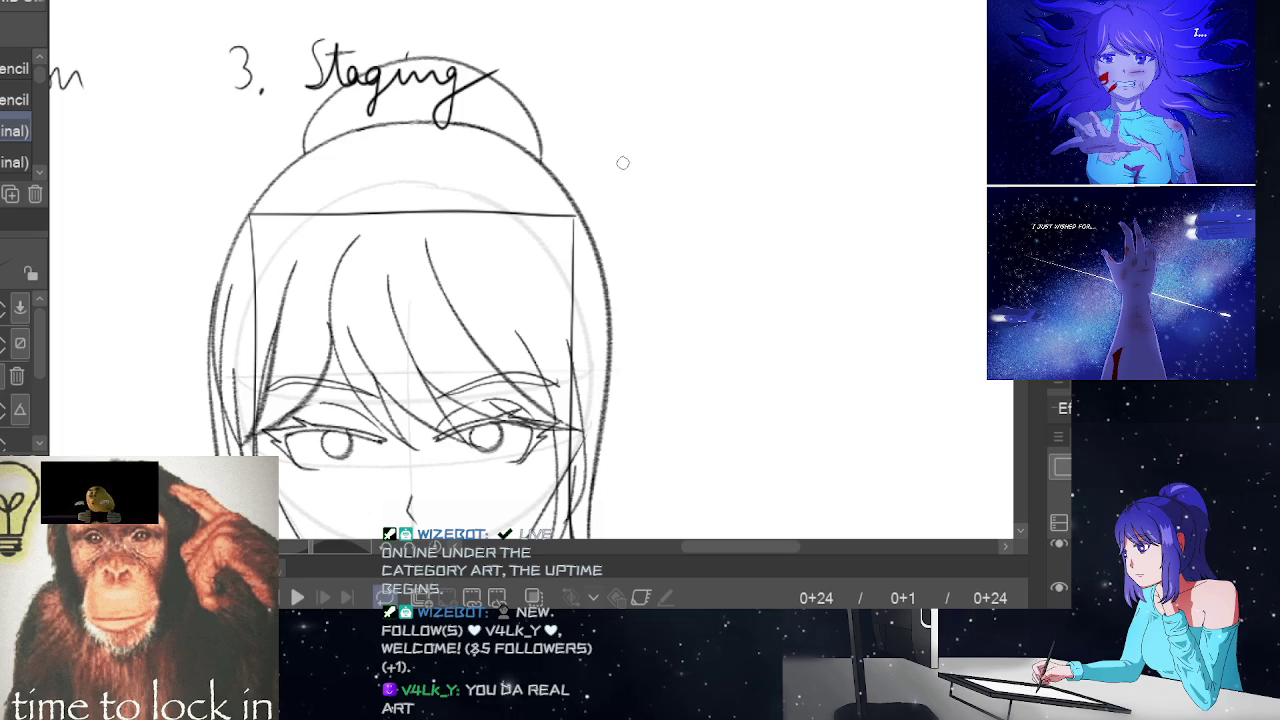
- Add a small crown shape onto the bun and return to frame 1
scroll(646, 274, down, 3)
scroll(631, 287, up, 2)
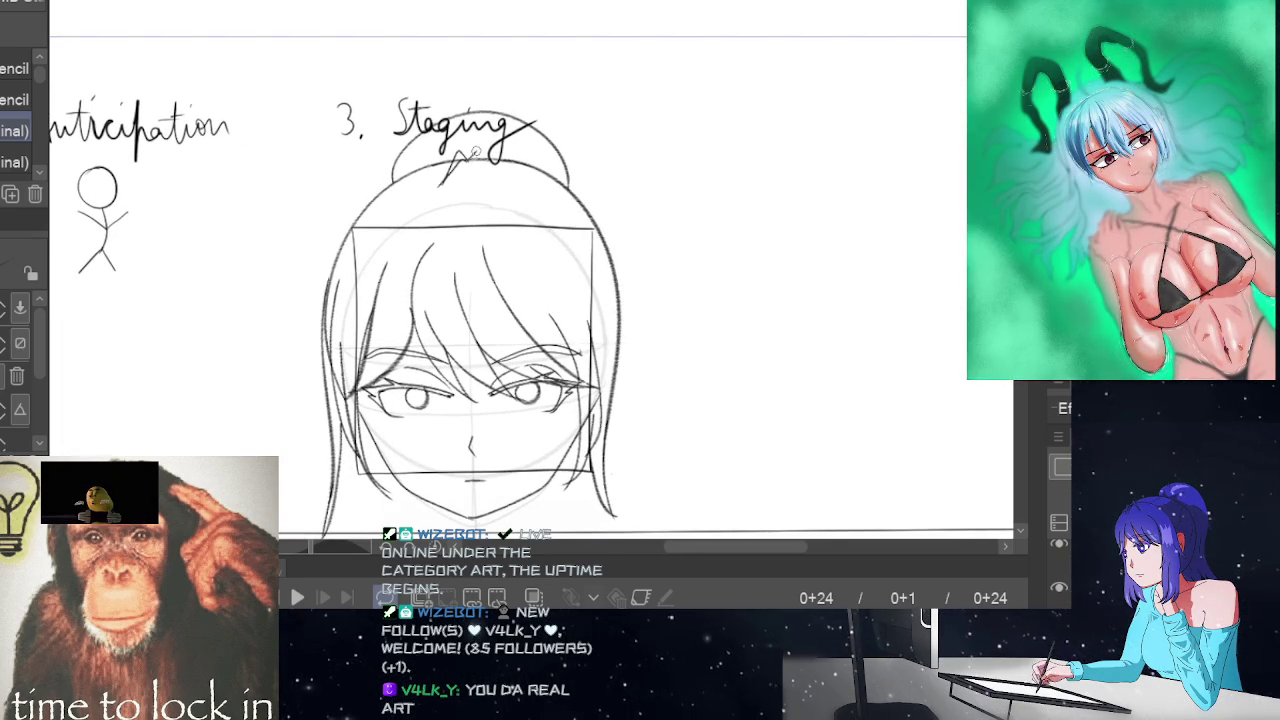
drag(472, 160, 486, 186)
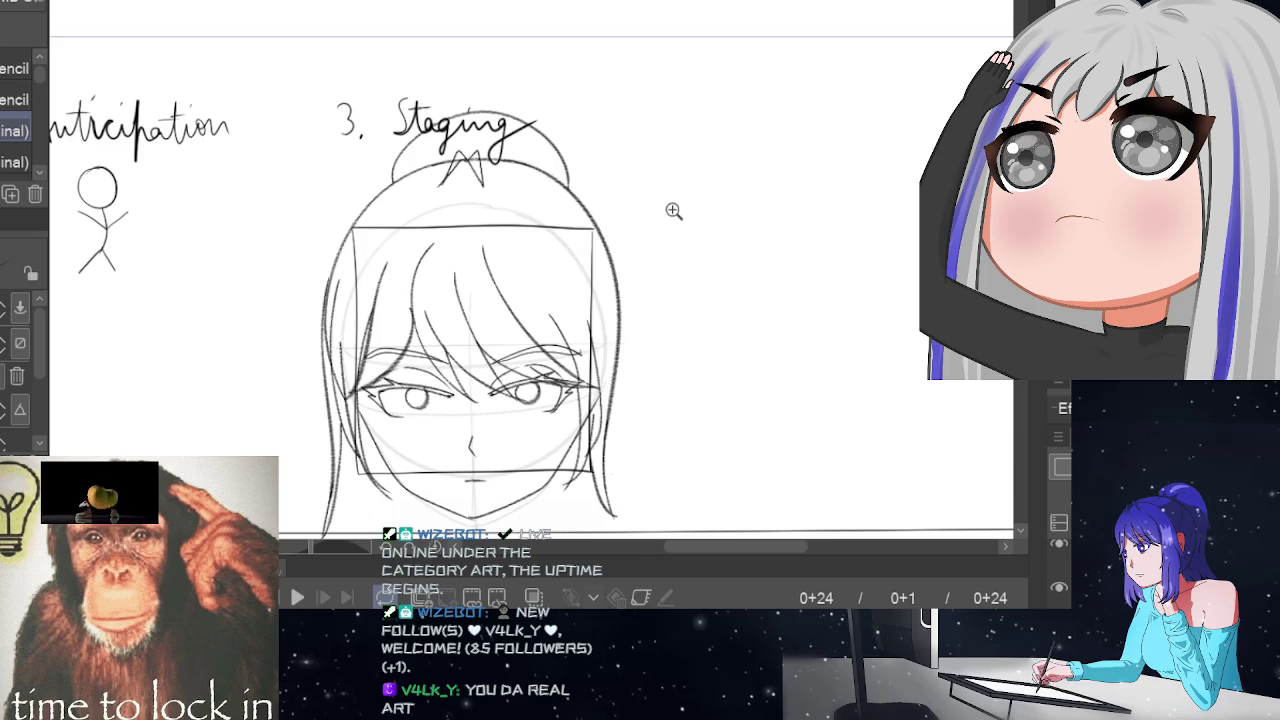
scroll(673, 210, down, 2)
scroll(665, 245, up, 2)
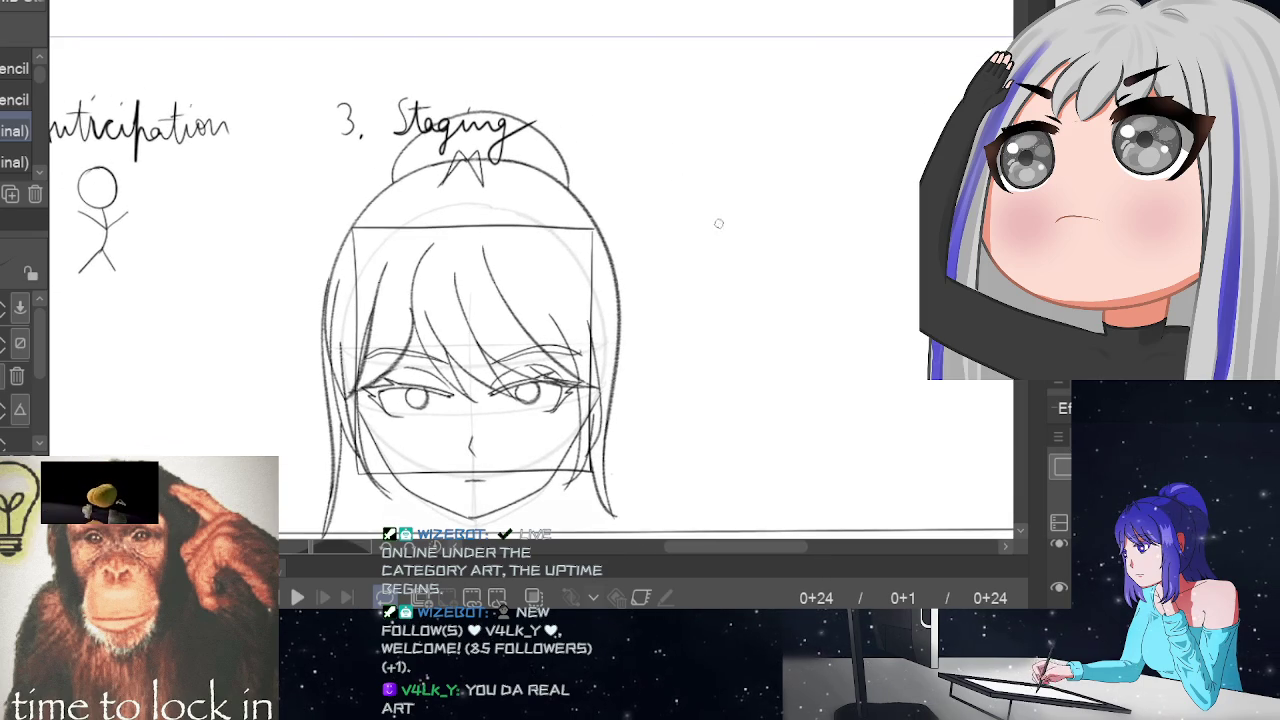
scroll(640, 300, down, 1)
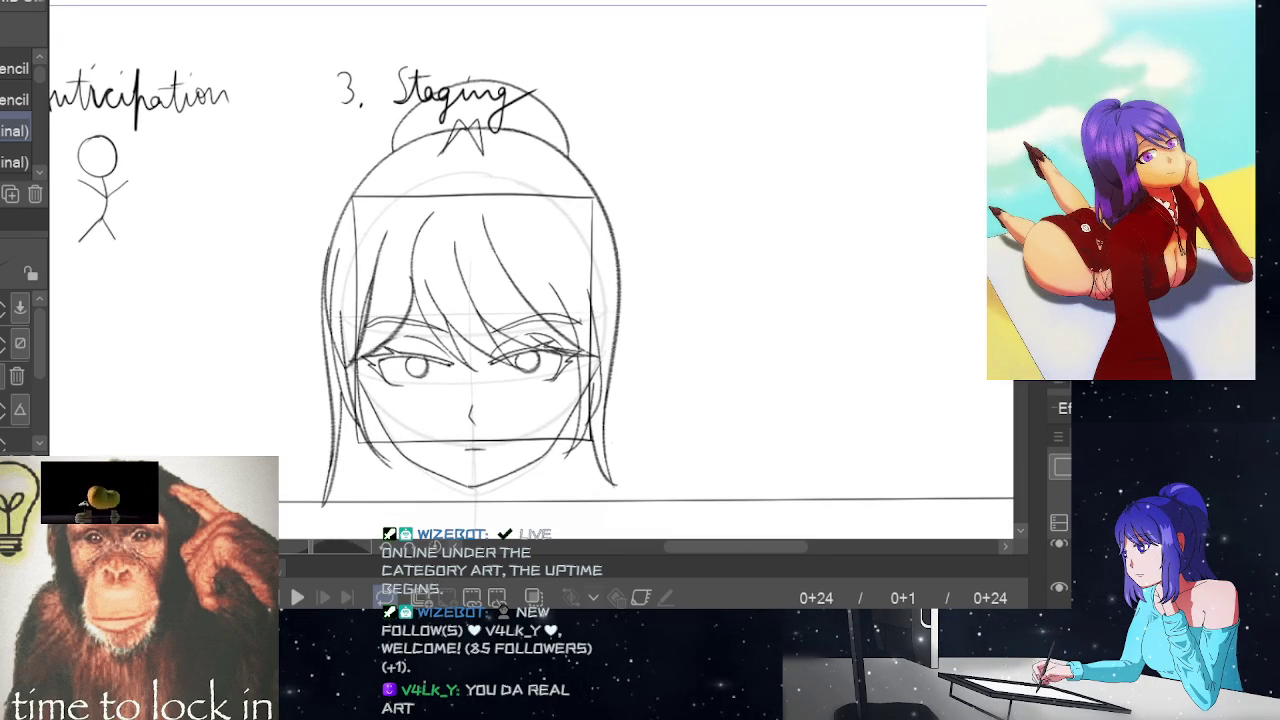
key(Home)
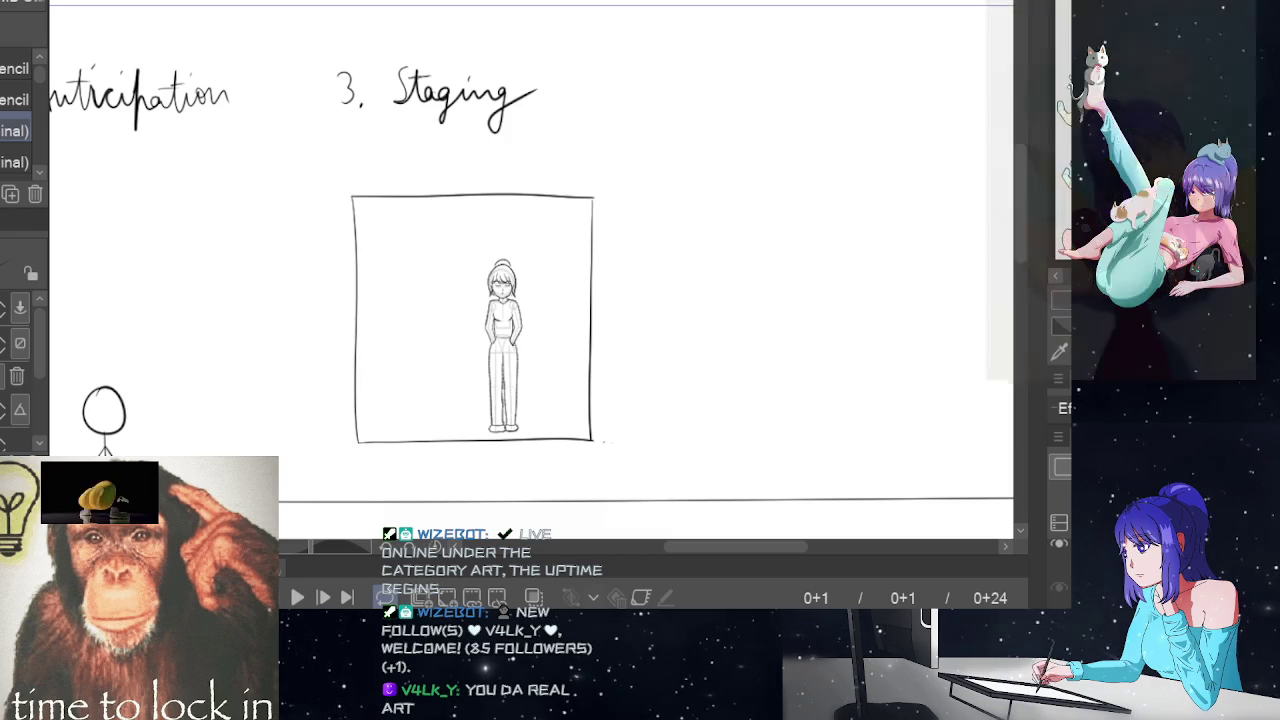
- Delete the standing figure from frame 13, leaving its box empty
key(space)
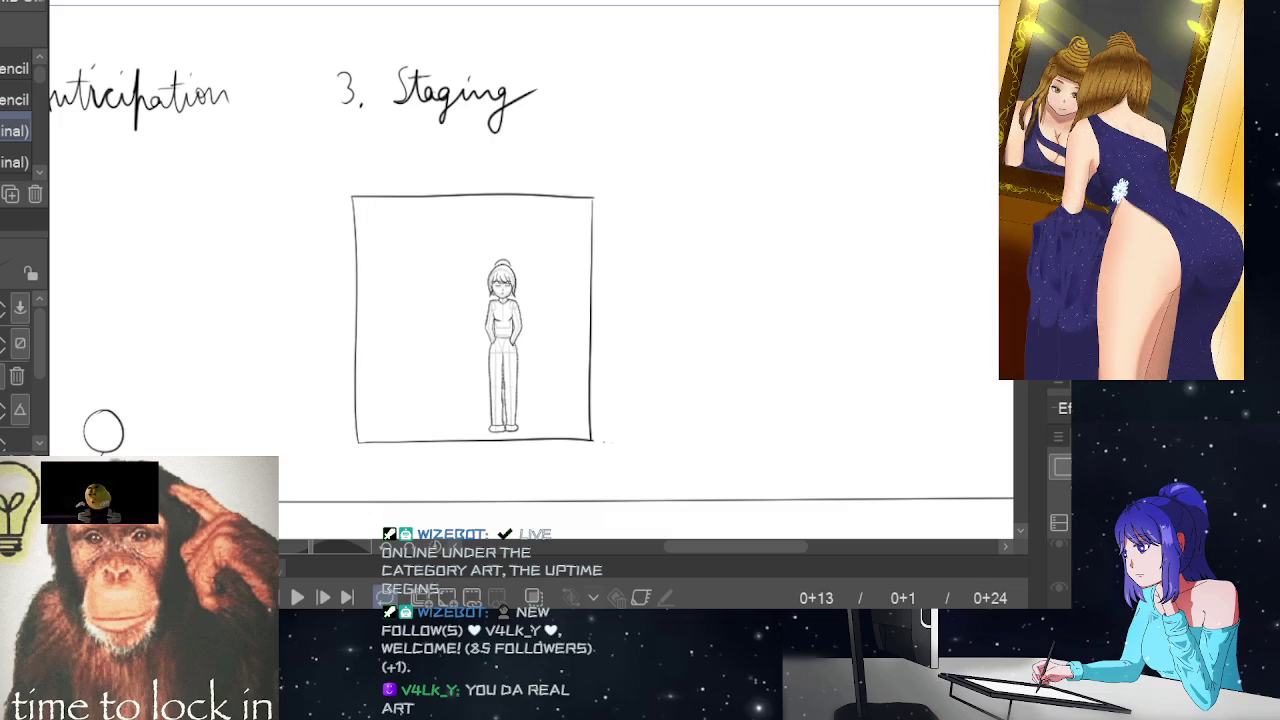
key(Delete)
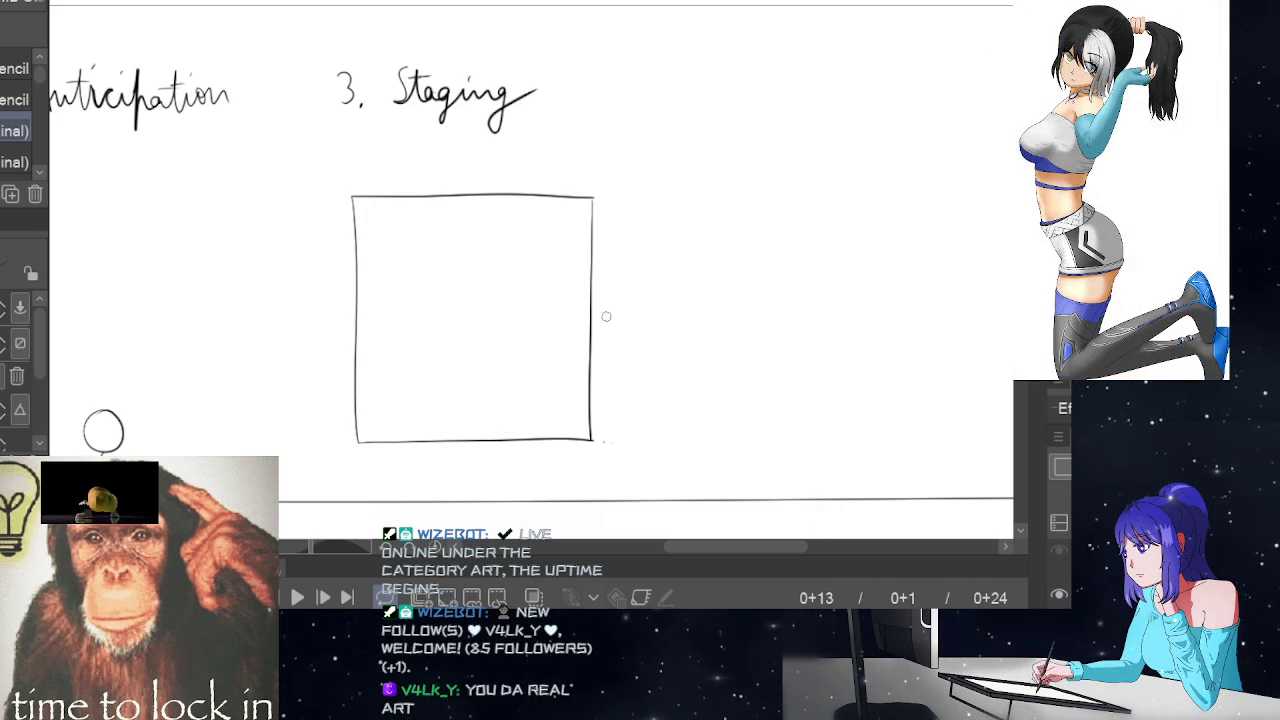
- Zoom in on the Staging box and turn on onion skin for neighbouring frames
click(504, 298)
scroll(465, 300, down, 1)
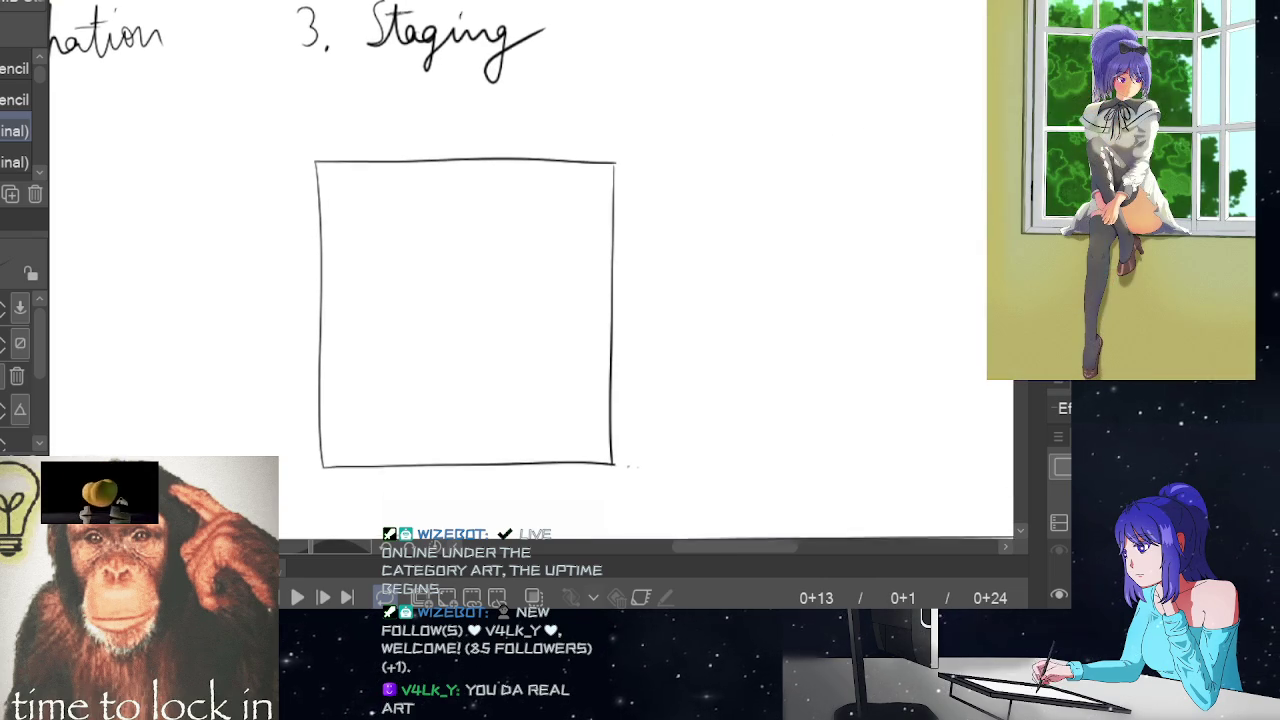
scroll(465, 290, down, 1)
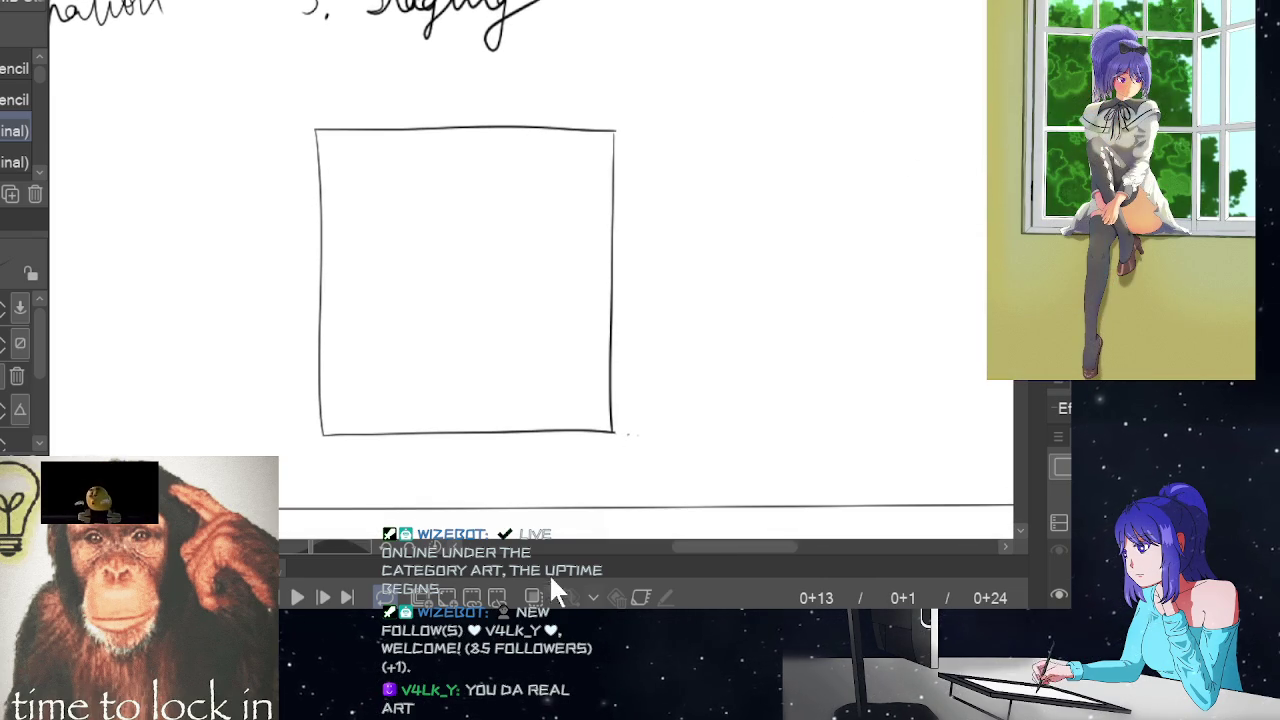
click(535, 595)
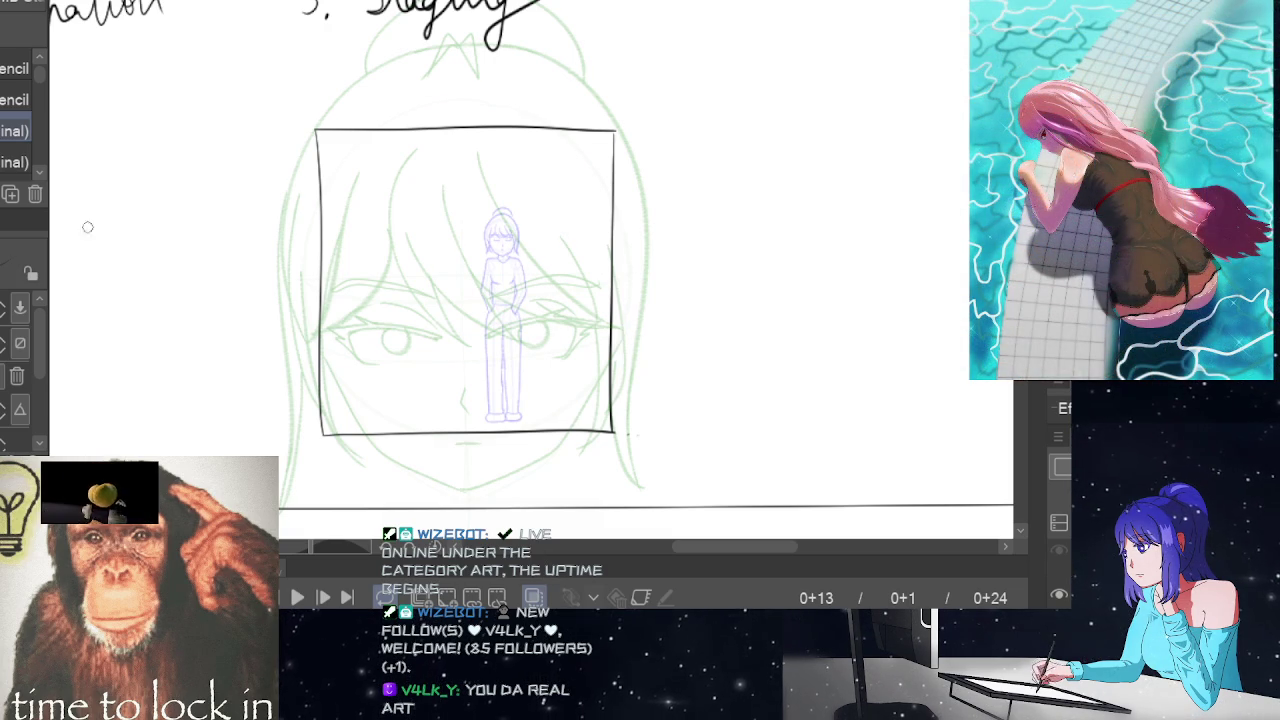
key(g)
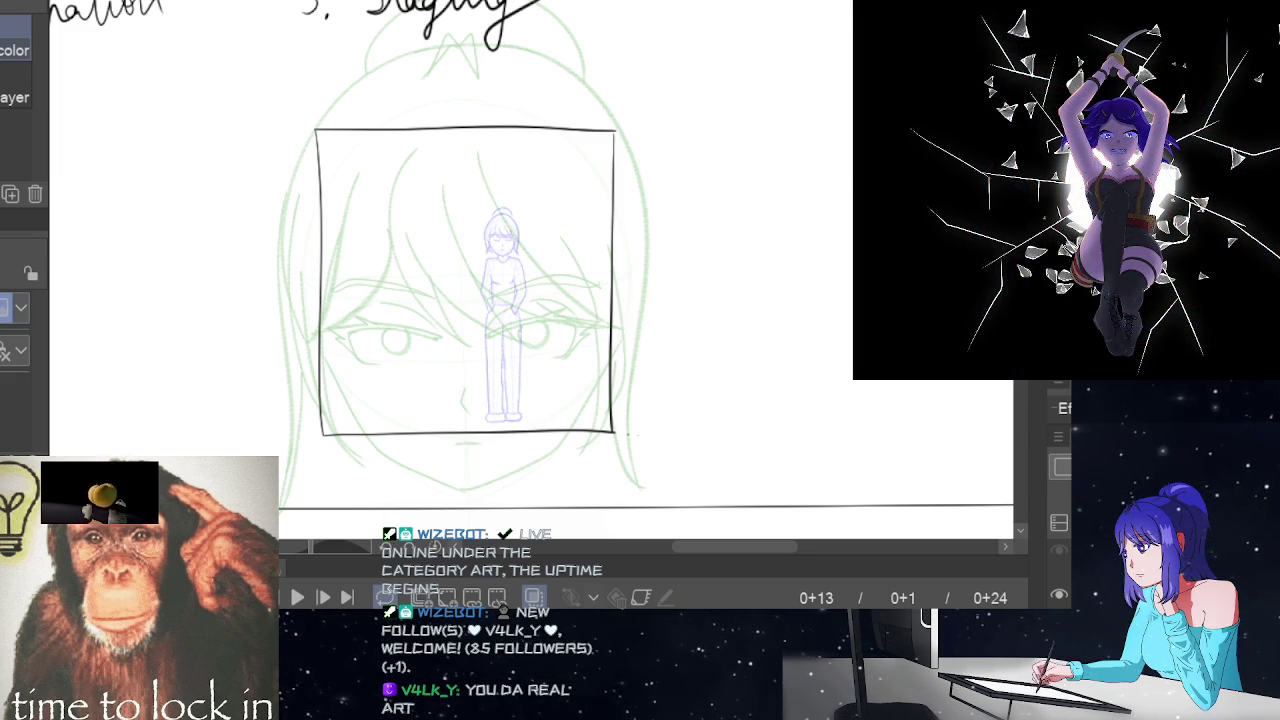
key(p)
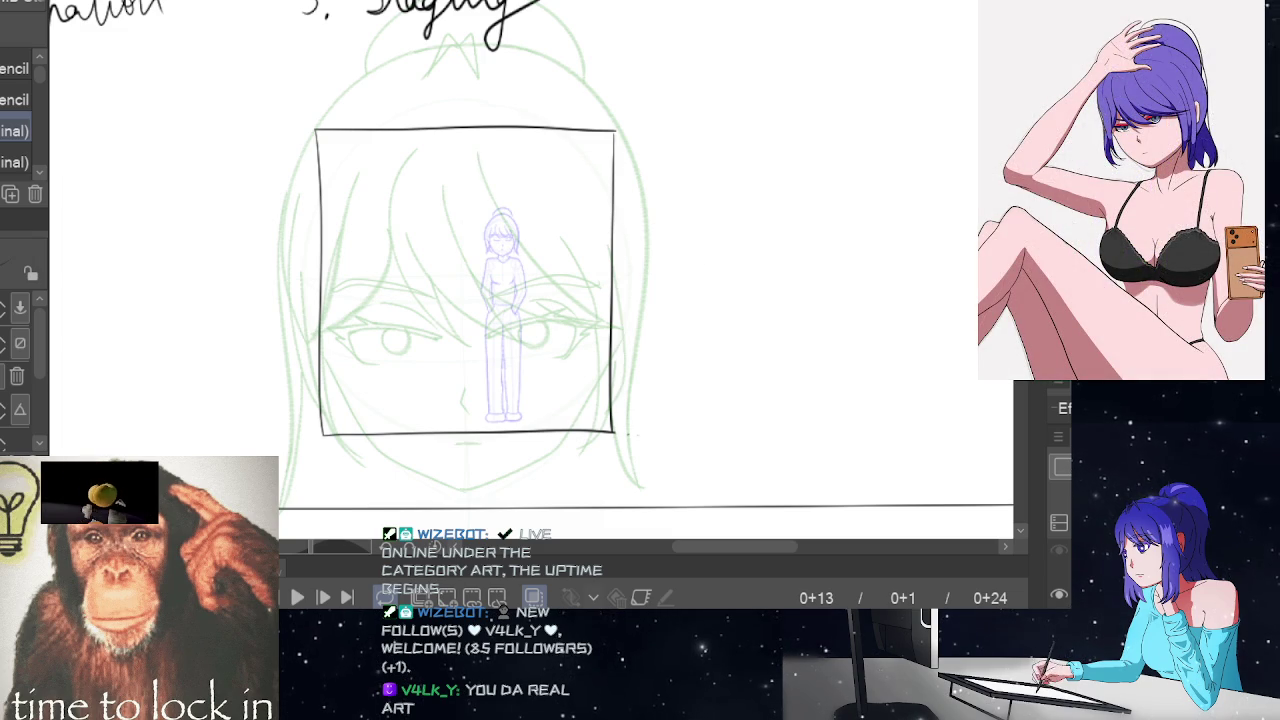
- Shift frame 1's standing figure slightly left and down, then go to frame 13
key(Home)
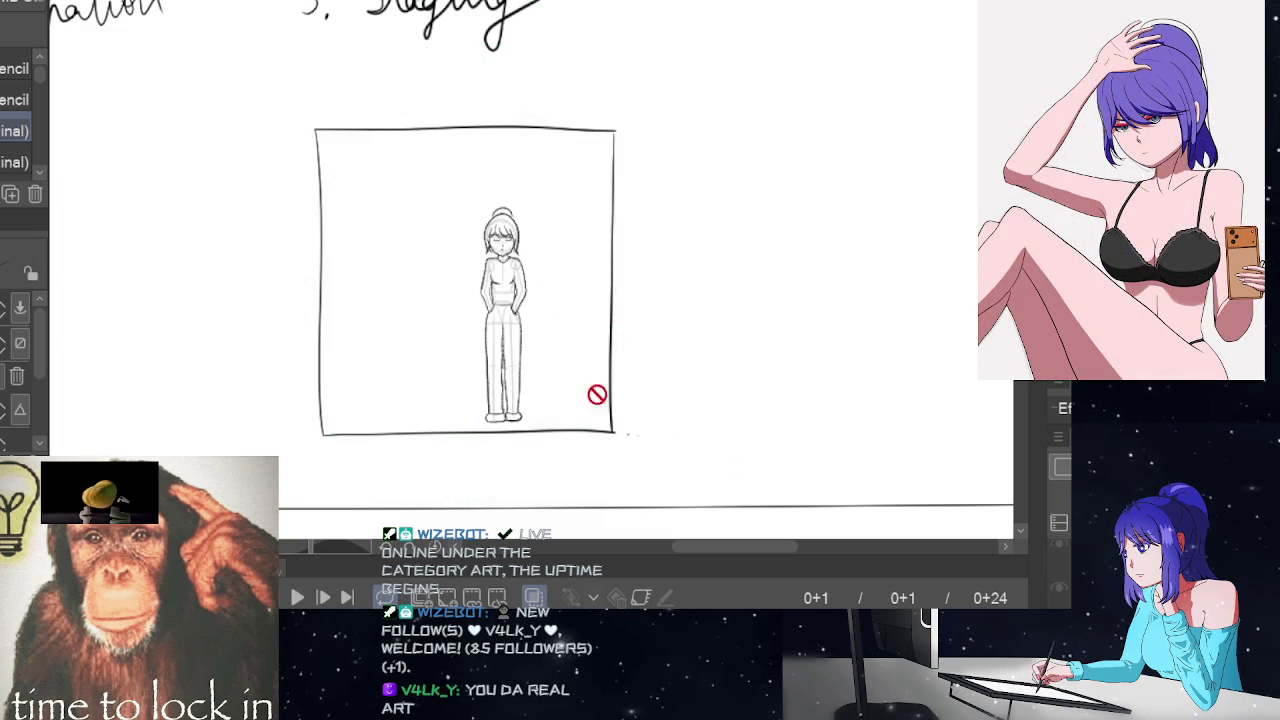
key(ctrl+t)
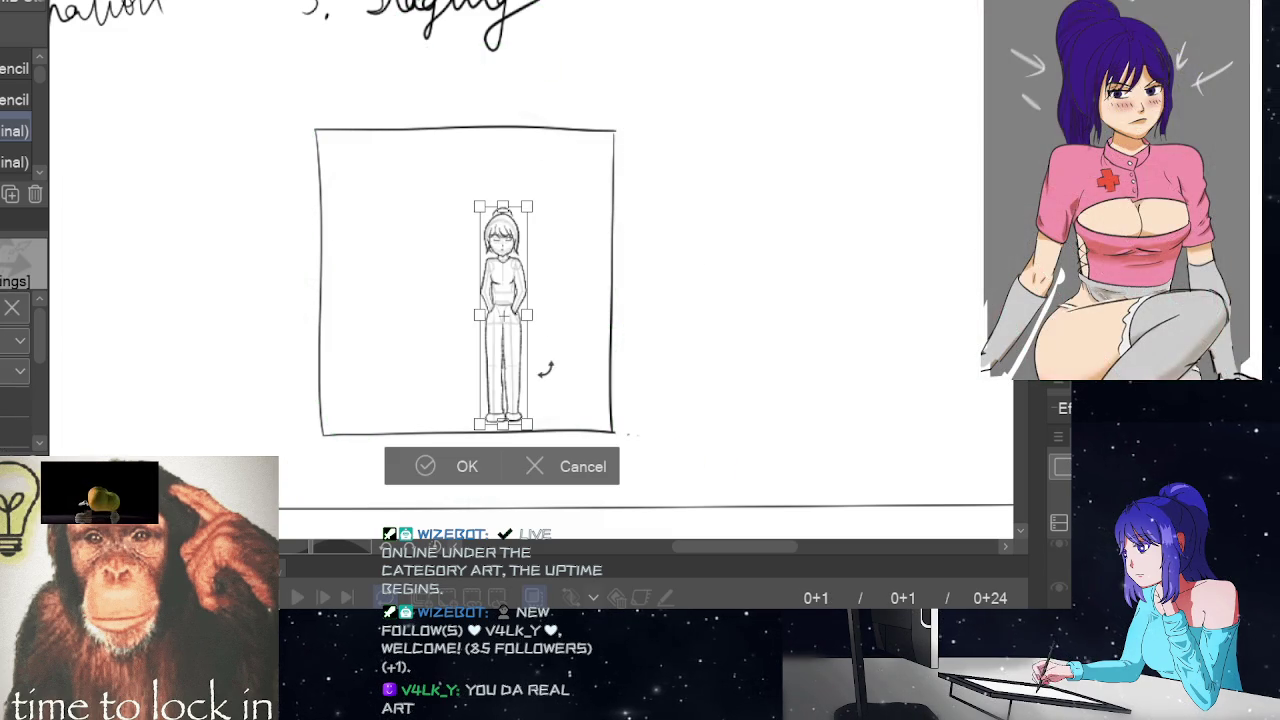
drag(530, 380, 490, 372)
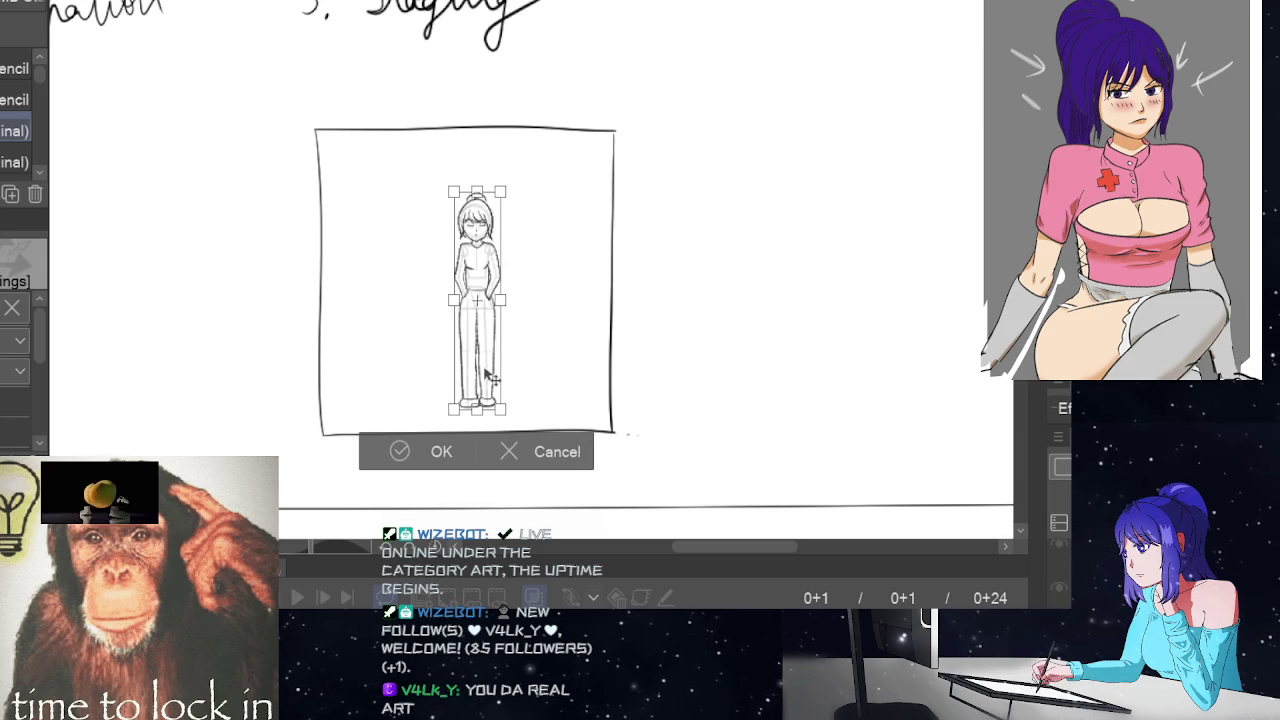
drag(492, 373, 483, 376)
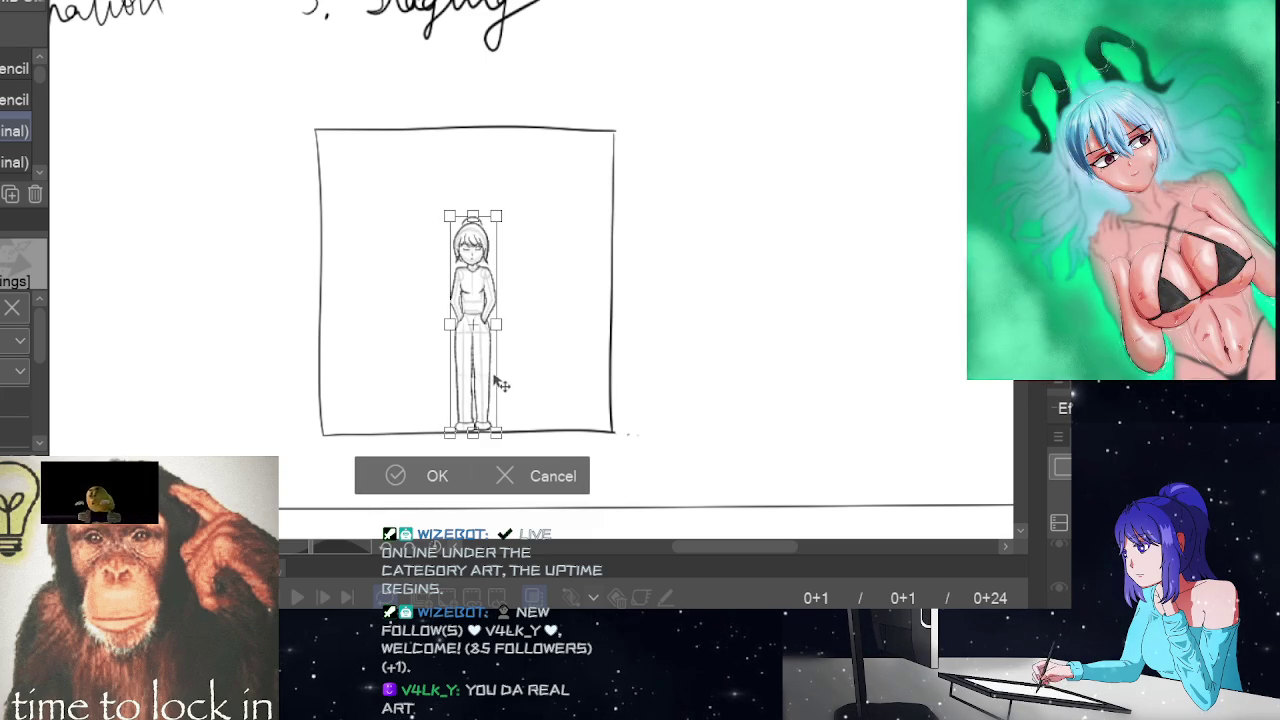
click(432, 476)
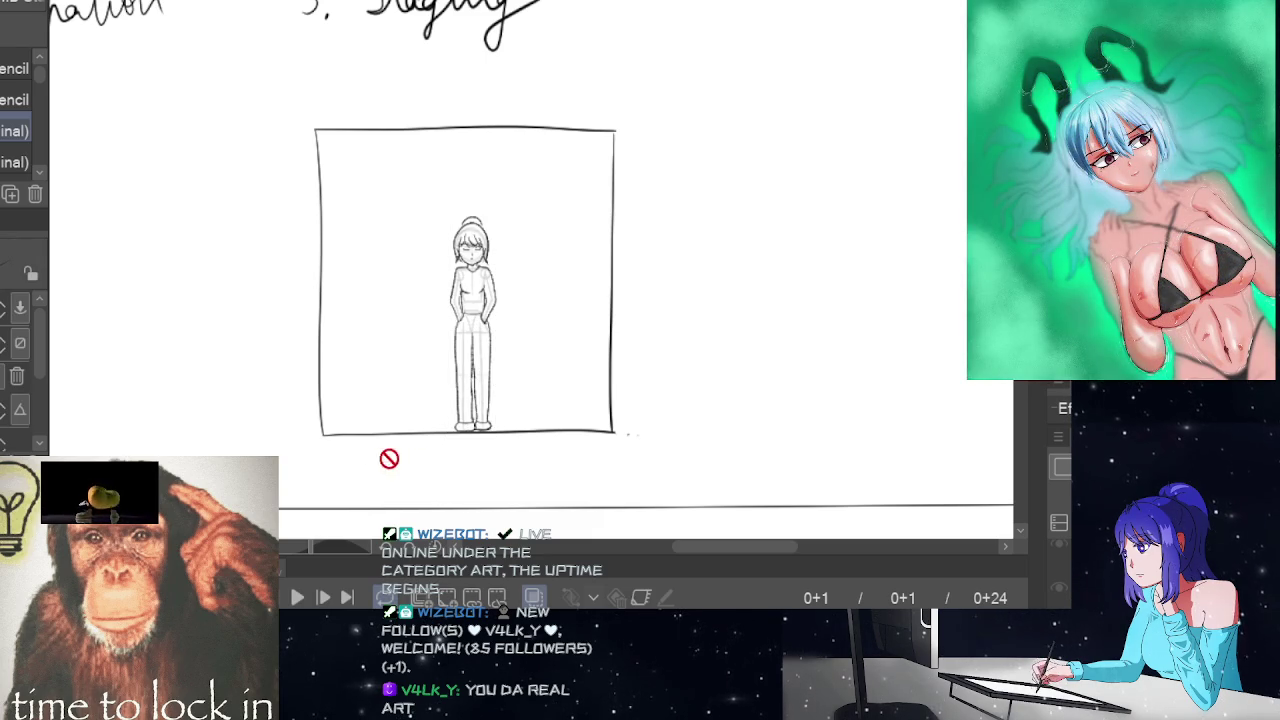
click(700, 640)
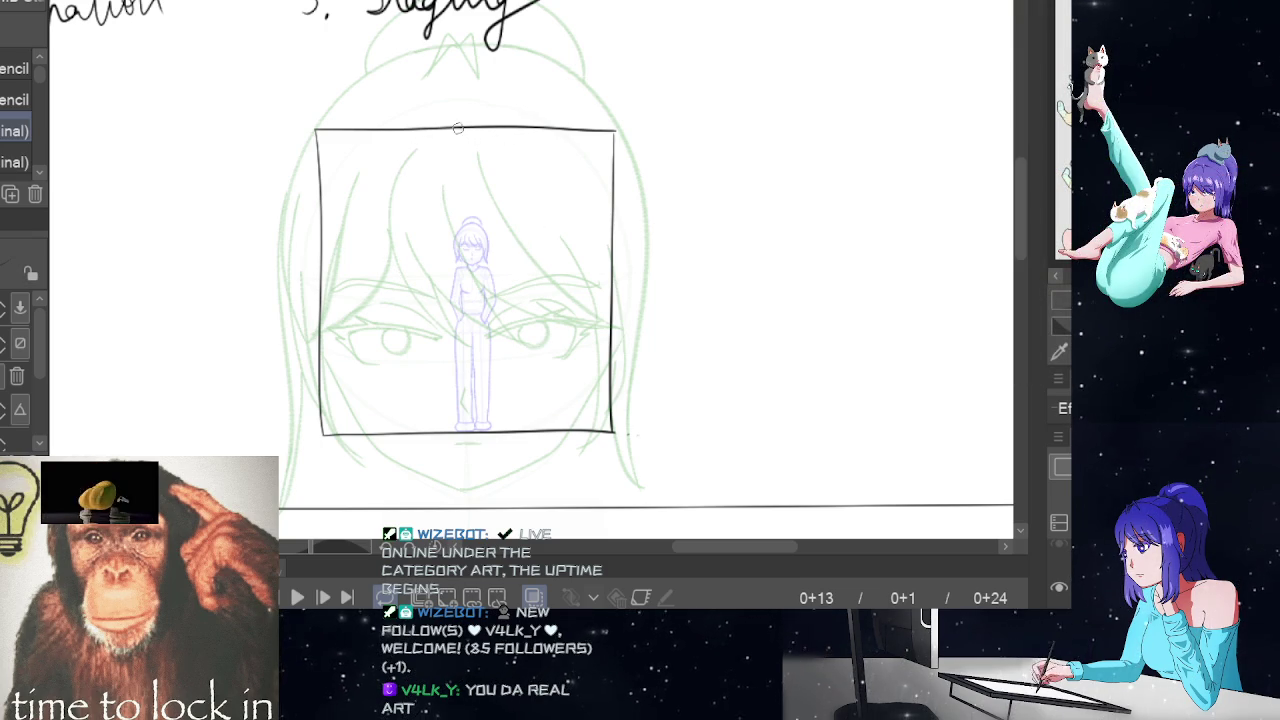
- Try a first freehand head circle over the small figure, undoing and redoing it
drag(519, 311, 505, 318)
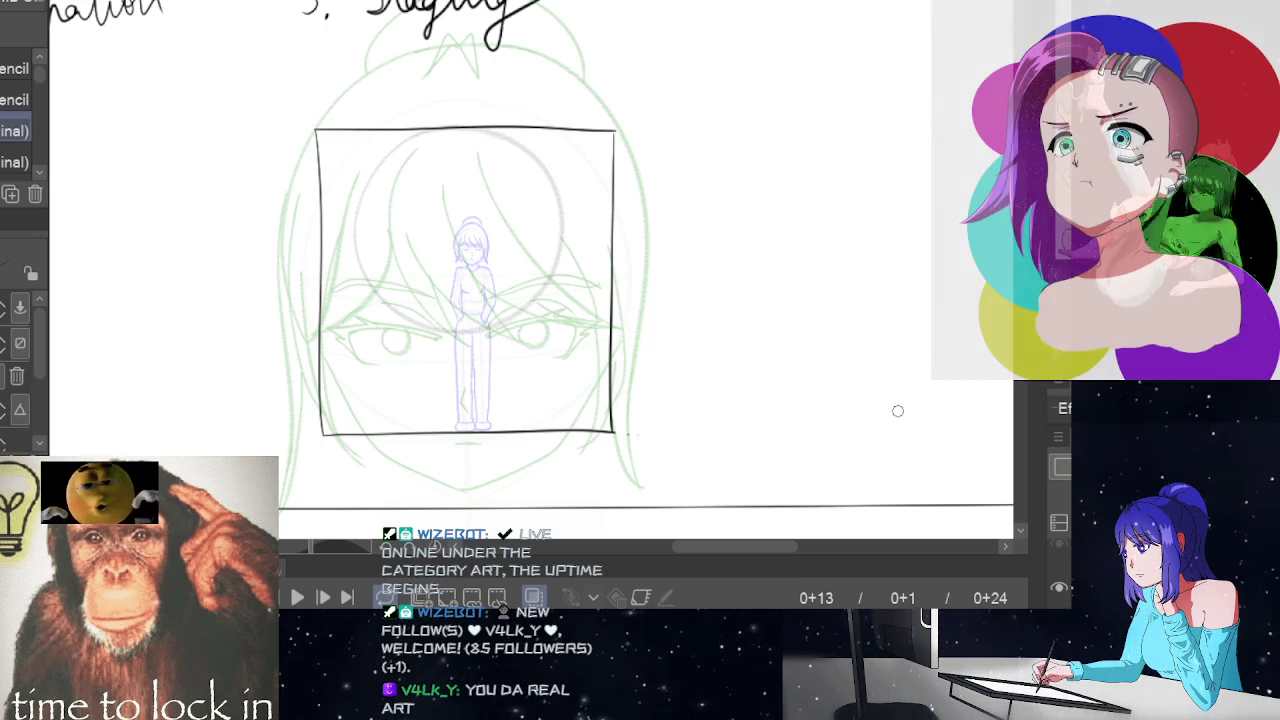
key(ctrl+z)
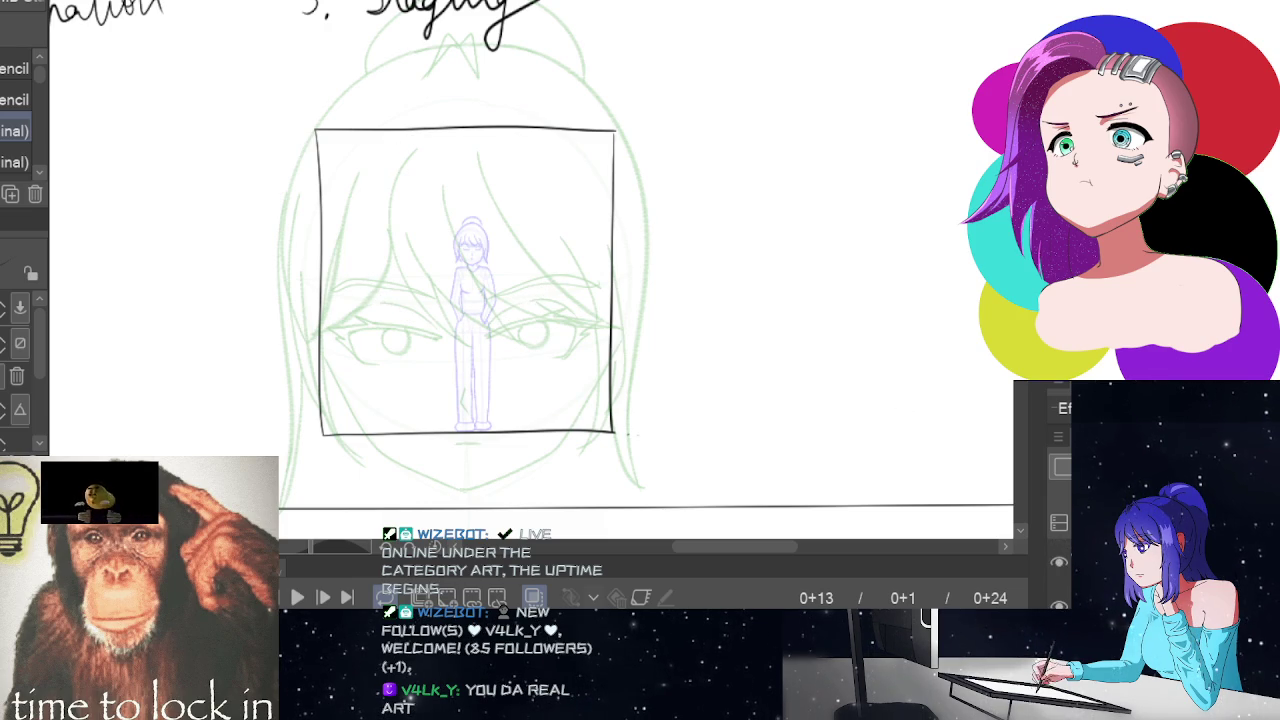
key(ctrl+y)
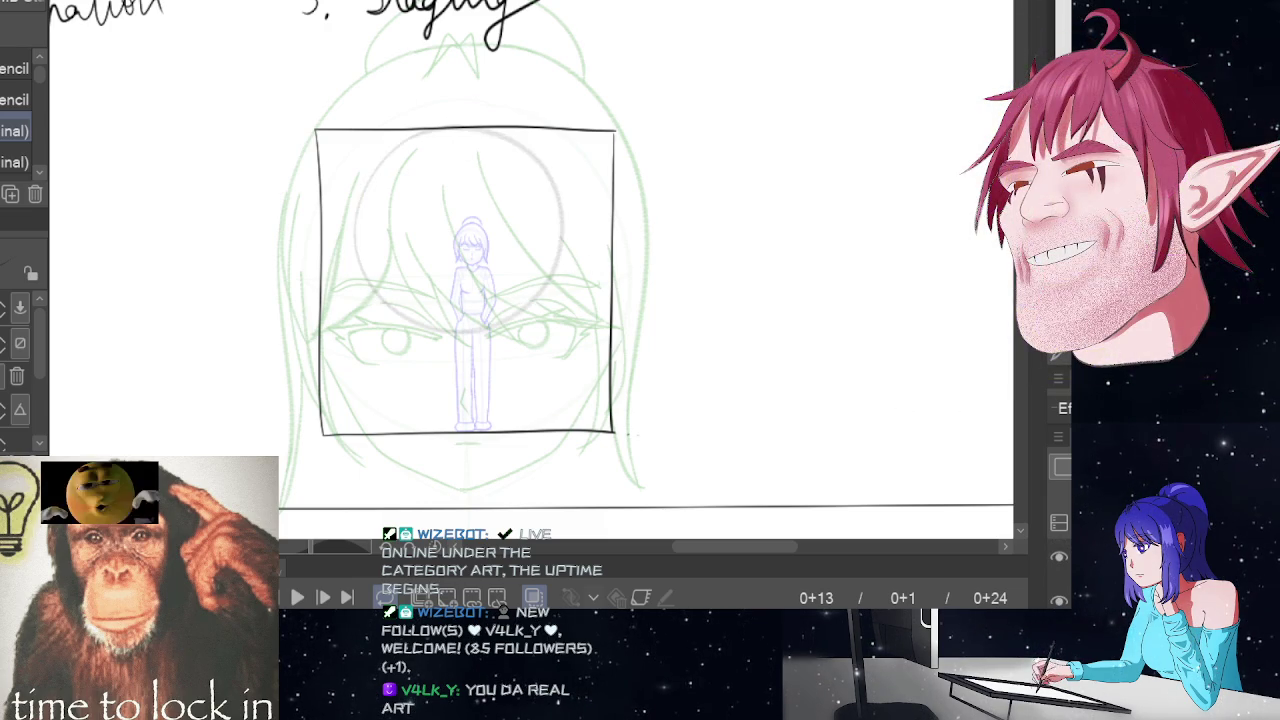
key(ctrl+z)
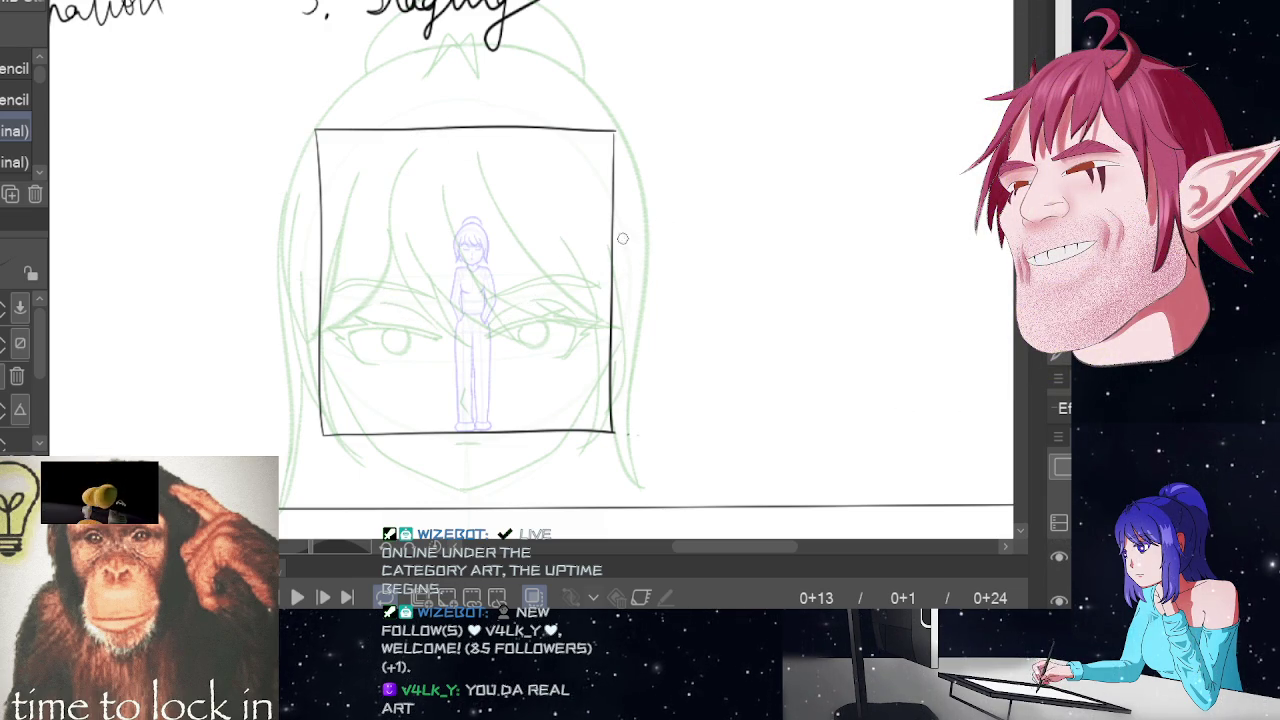
mouse_move(378, 171)
mouse_down()
mouse_move(478, 125)
mouse_move(469, 139)
mouse_up()
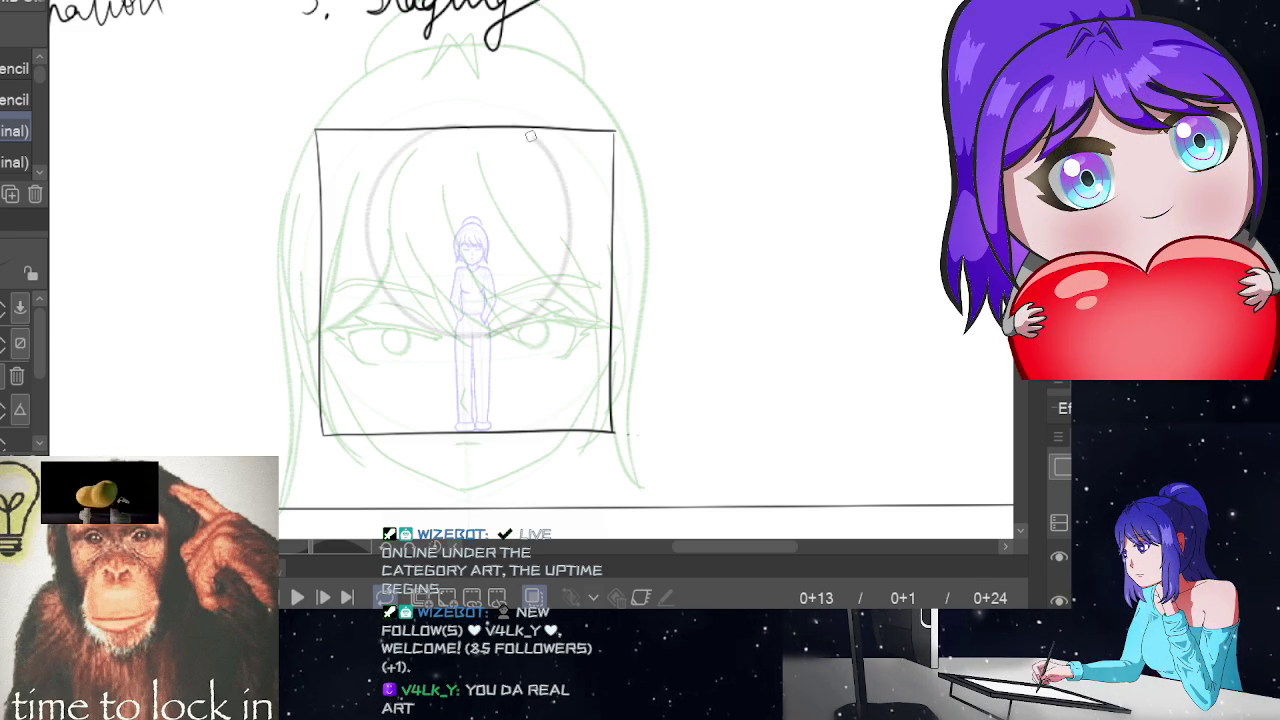
drag(469, 130, 510, 122)
- Redraw the head circle around the figure several times, undoing each unsatisfying attempt
key(ctrl+z)
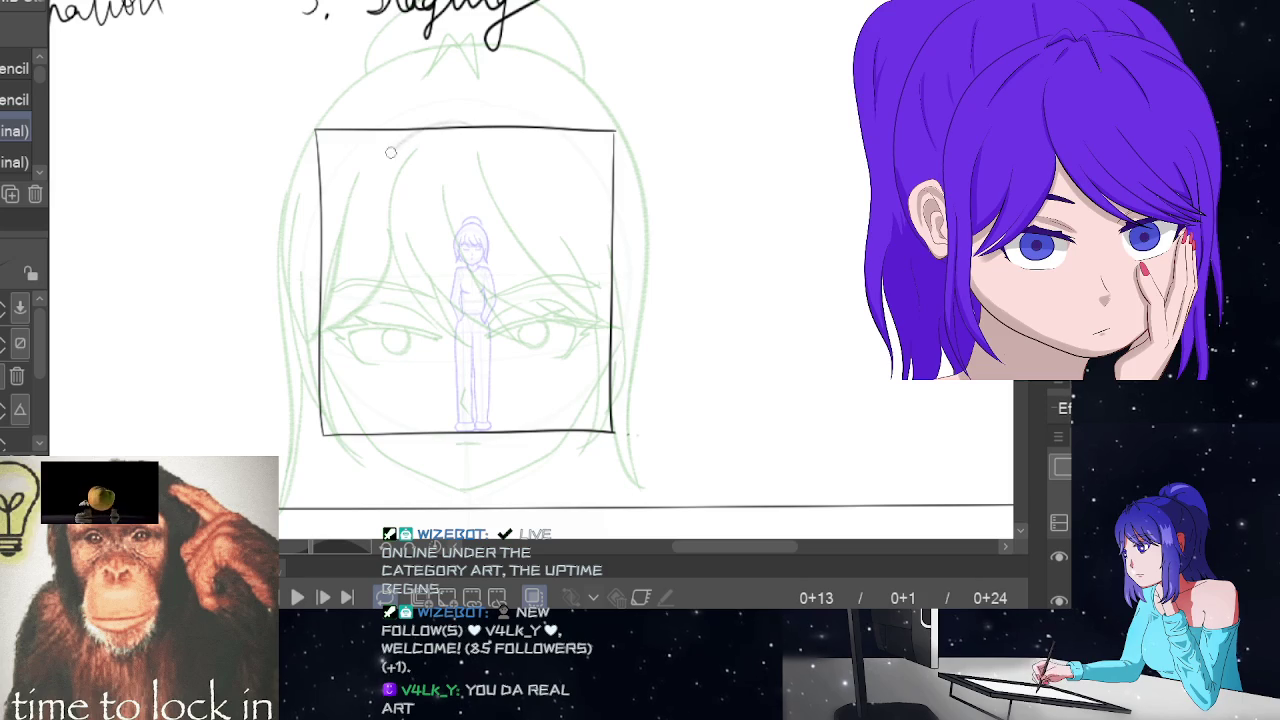
drag(391, 152, 486, 128)
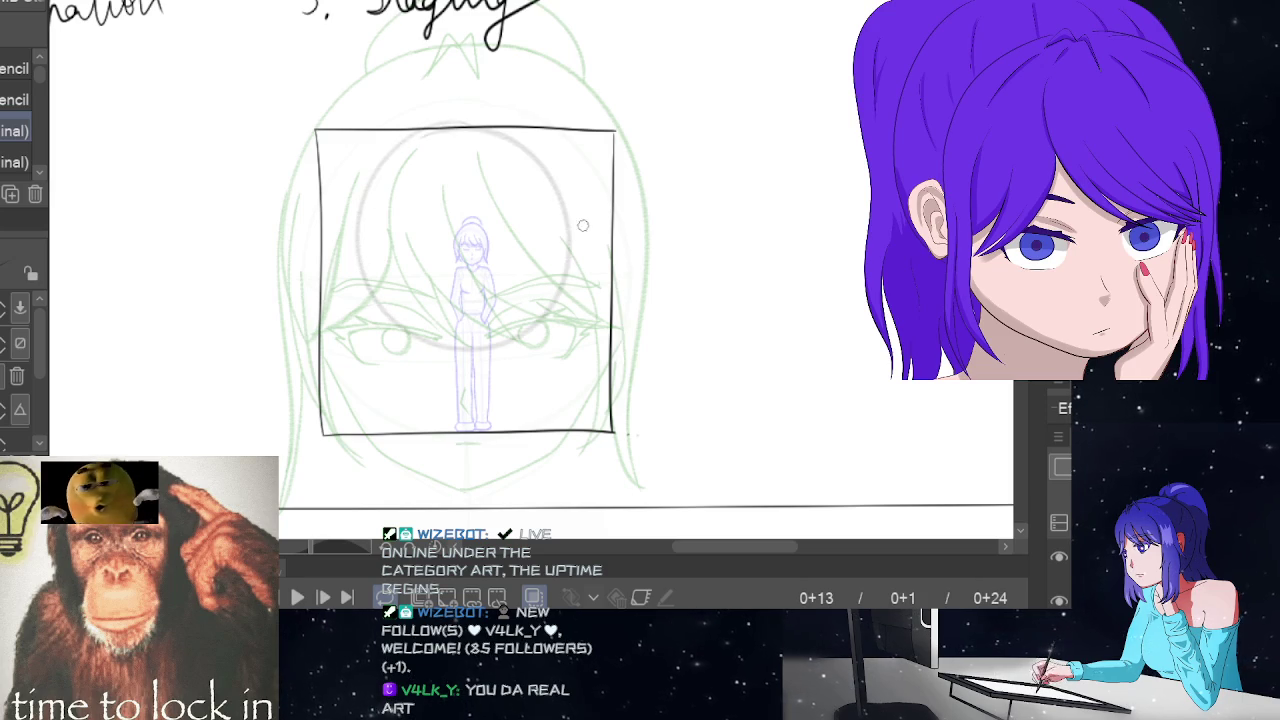
key(ctrl+z)
drag(468, 128, 484, 281)
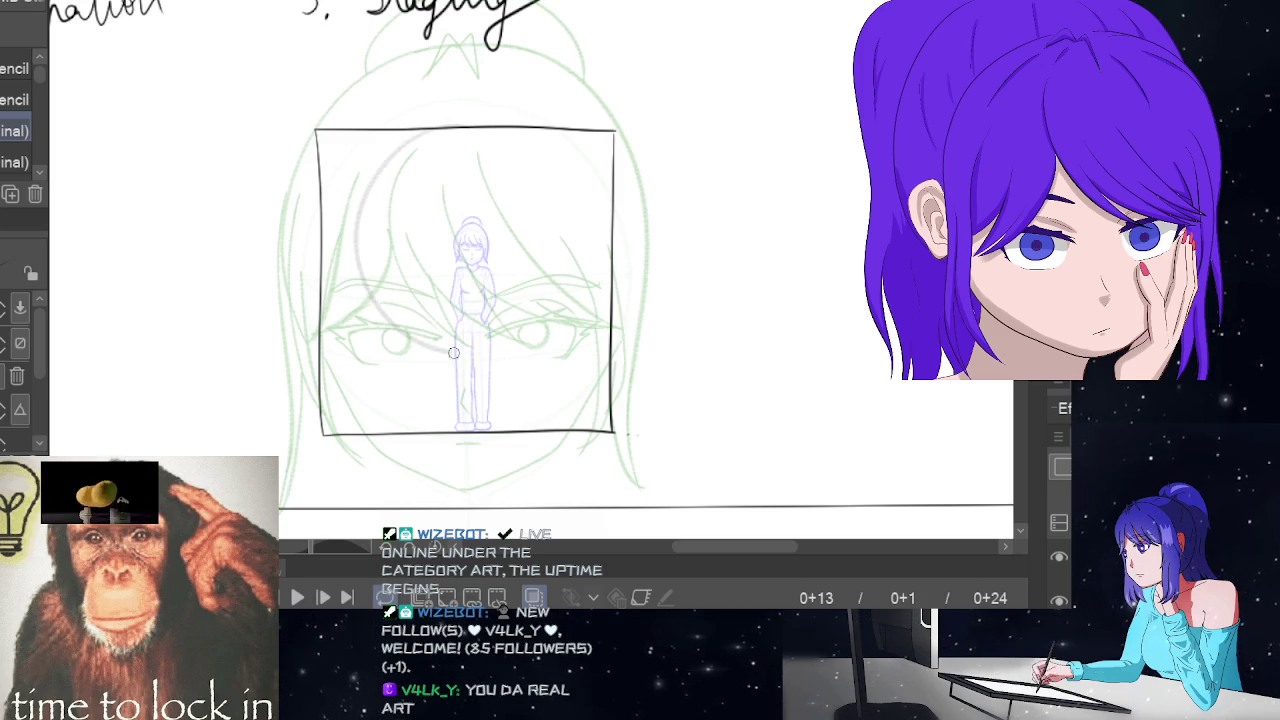
key(ctrl+z)
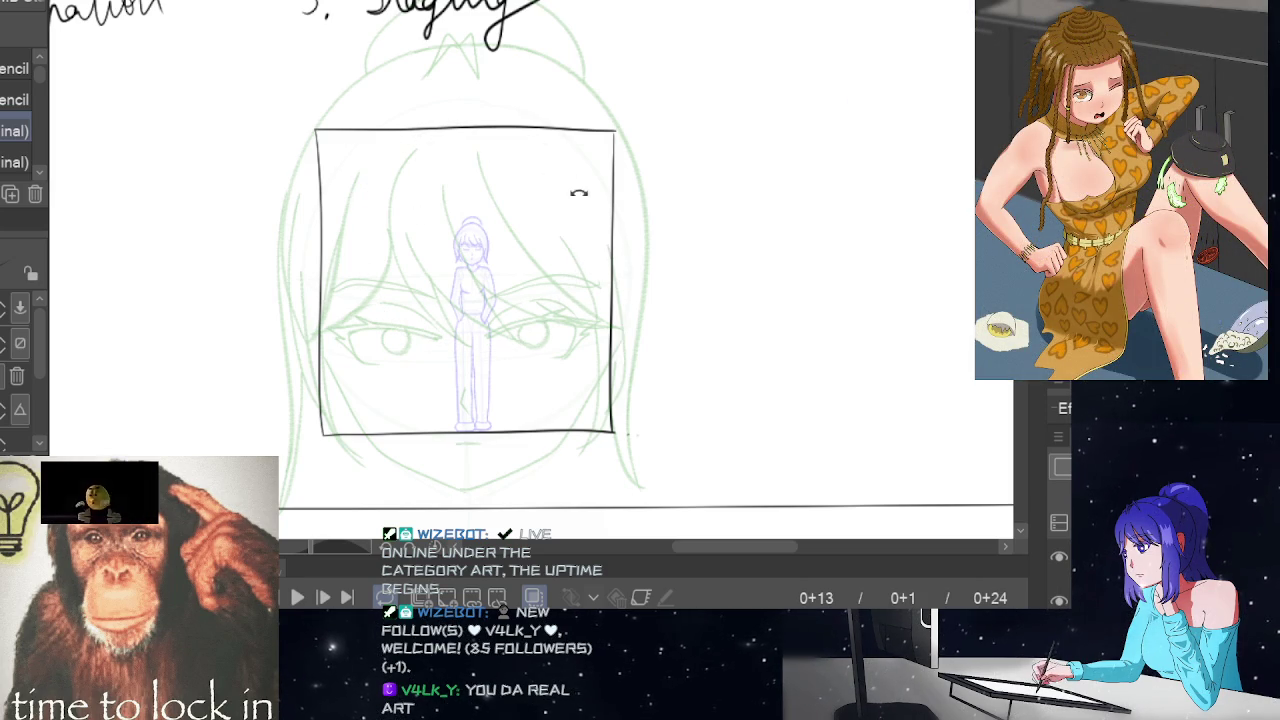
mouse_move(468, 127)
mouse_down()
mouse_move(445, 132)
mouse_move(556, 278)
mouse_move(450, 130)
mouse_move(548, 170)
mouse_move(465, 132)
mouse_move(440, 140)
mouse_up()
key(ctrl+z)
key(ctrl+z)
key(ctrl+z)
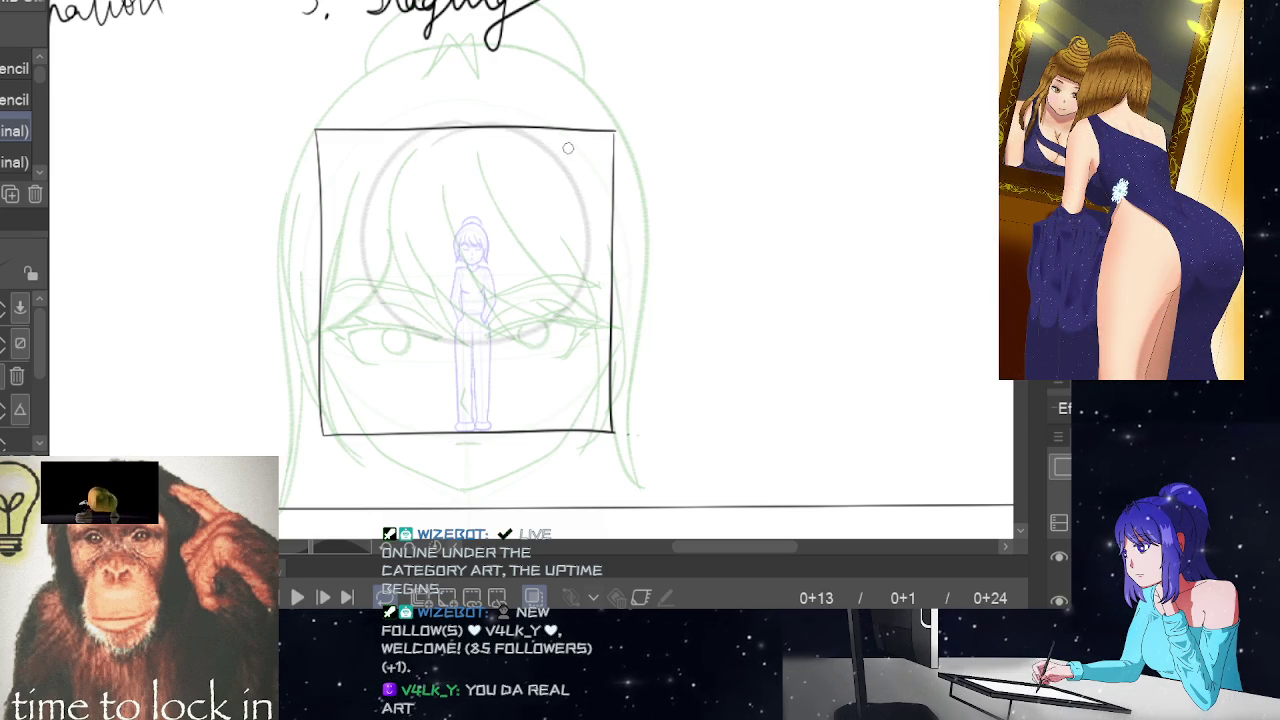
- Redraw the light head circle counter-clockwise from the top in frame 13's Staging box, then take the Eraser
key(ctrl+z)
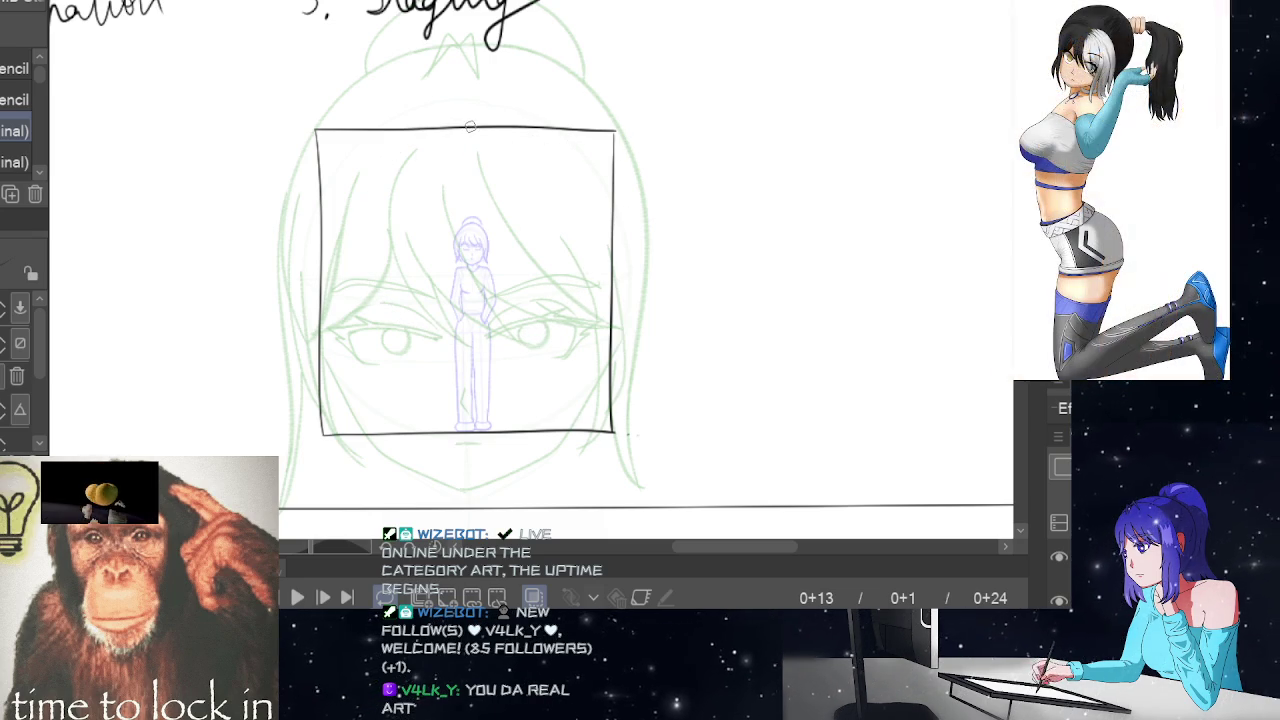
drag(470, 126, 501, 131)
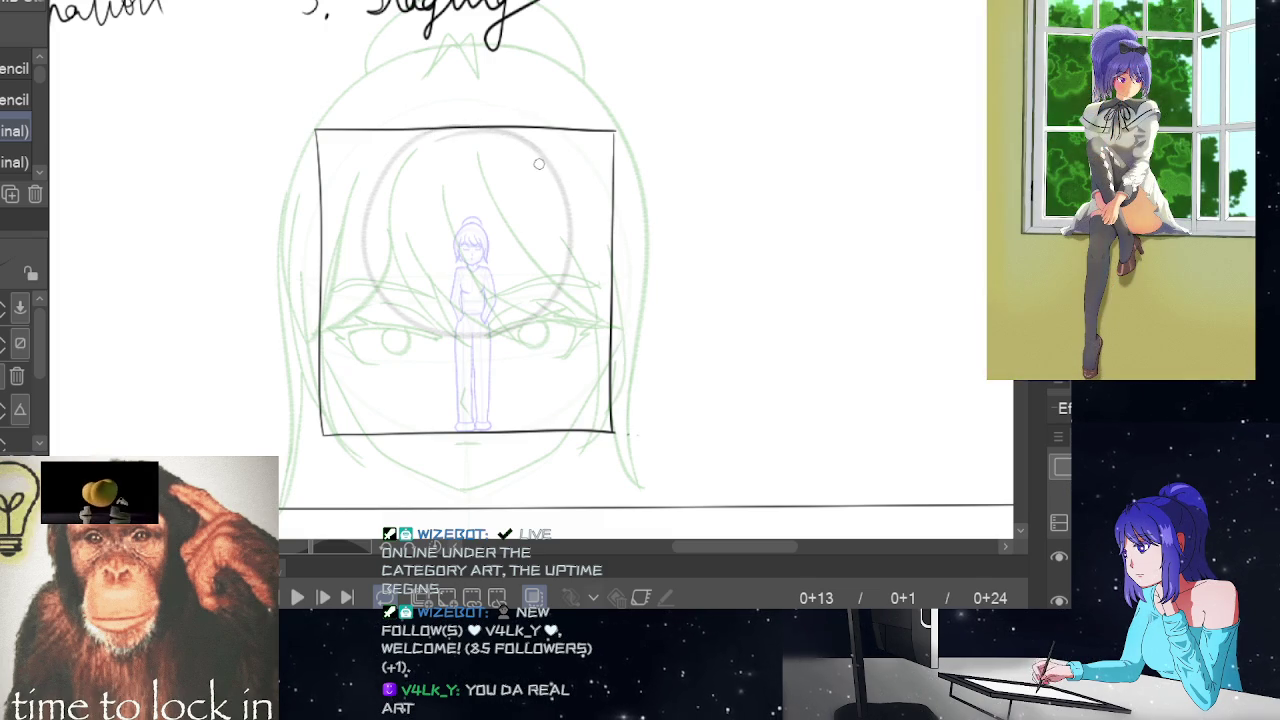
key(e)
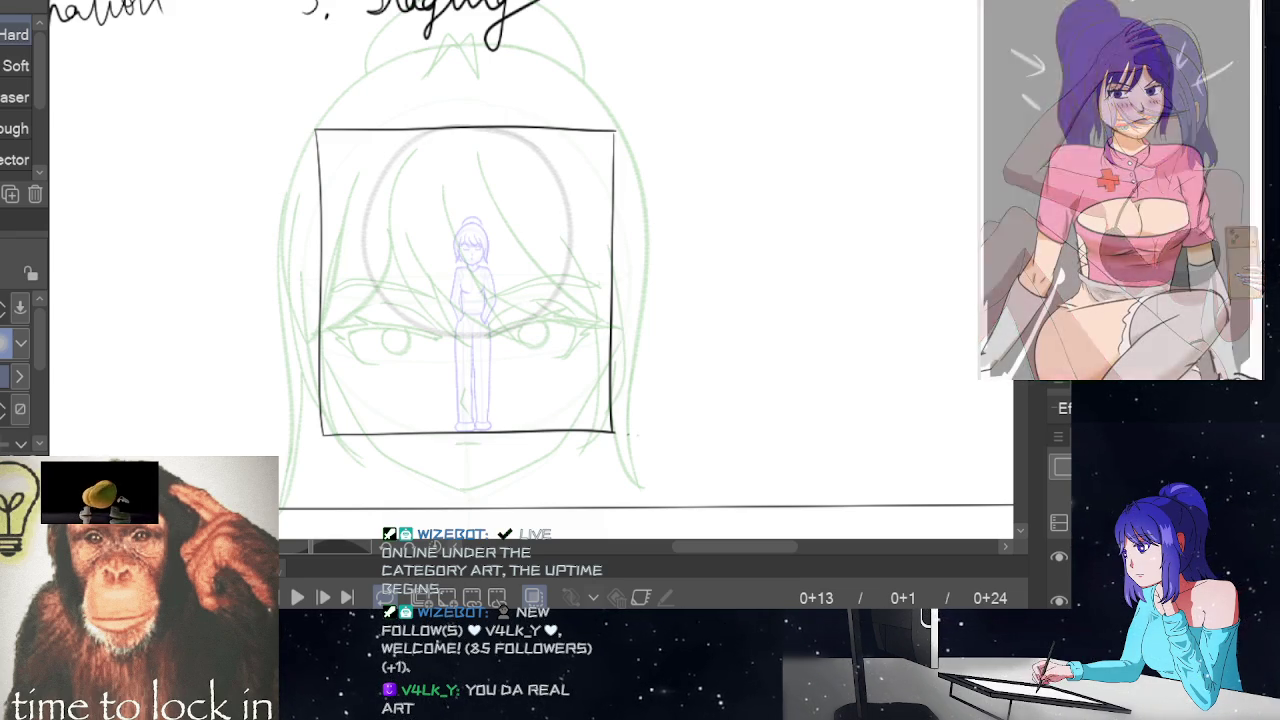
scroll(531, 258, down, 1)
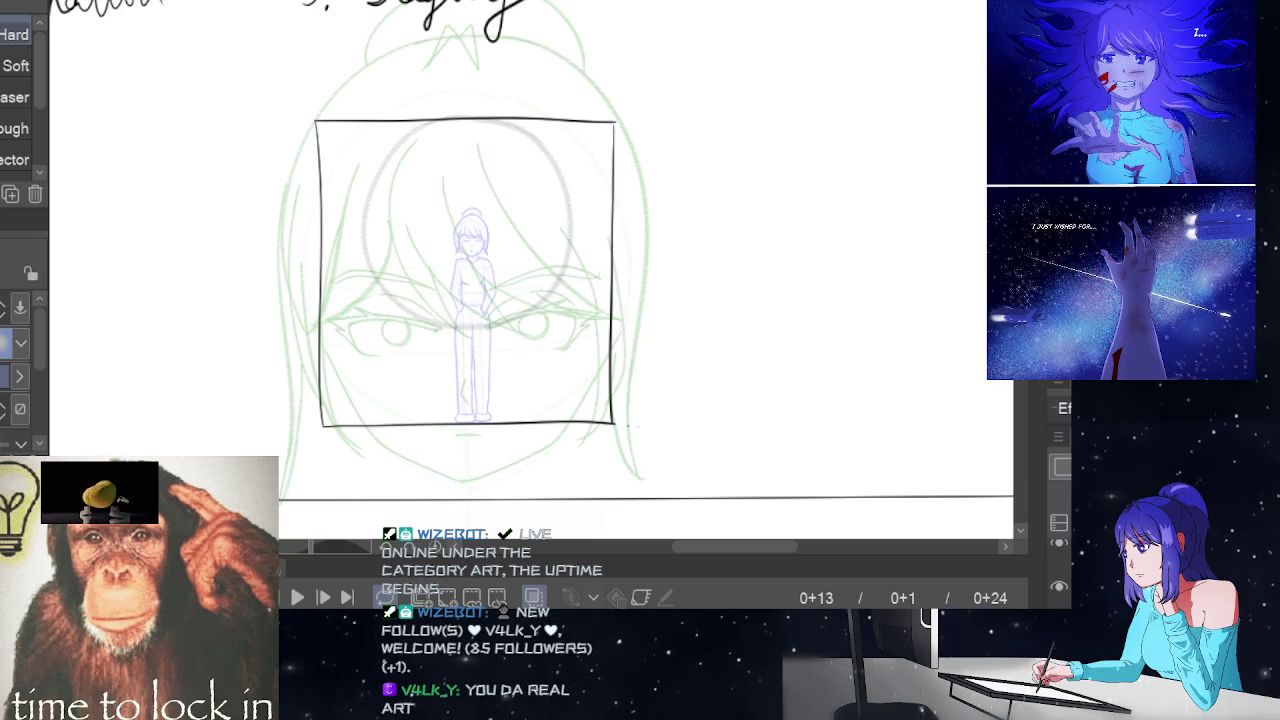
- Hide the blue figure and green face sketches and return to the pencil
key(Delete)
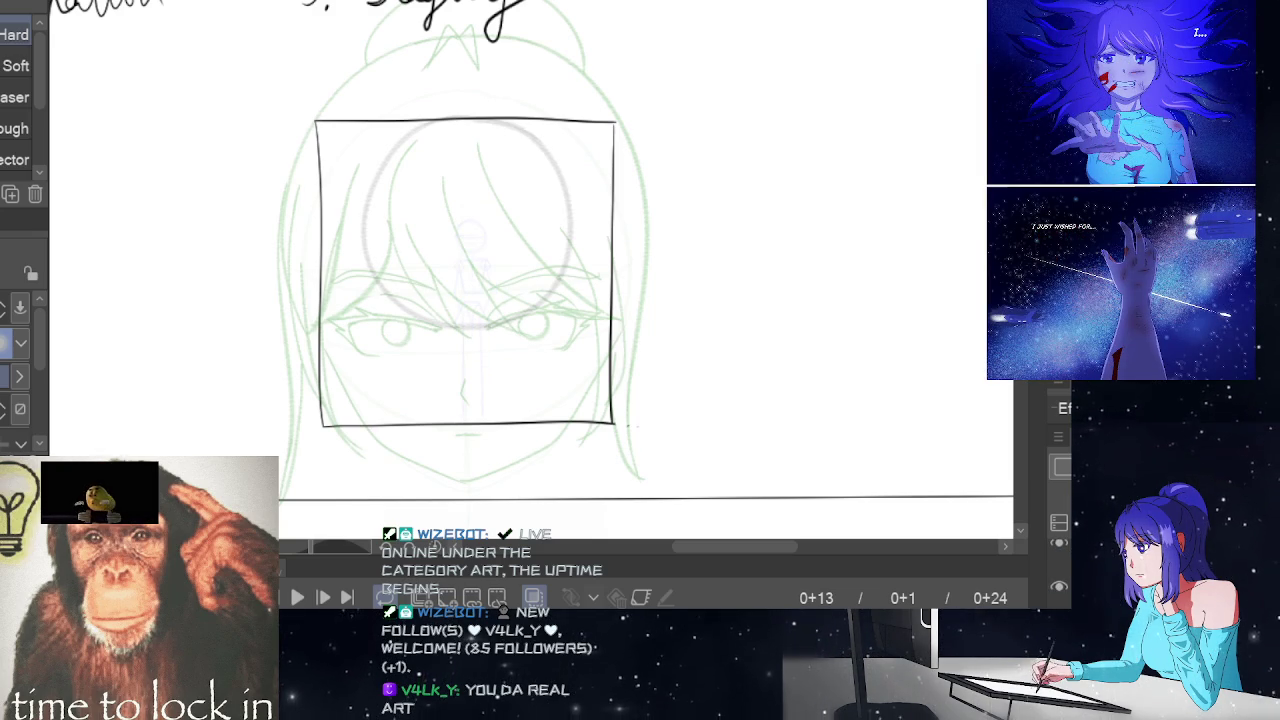
key(Delete)
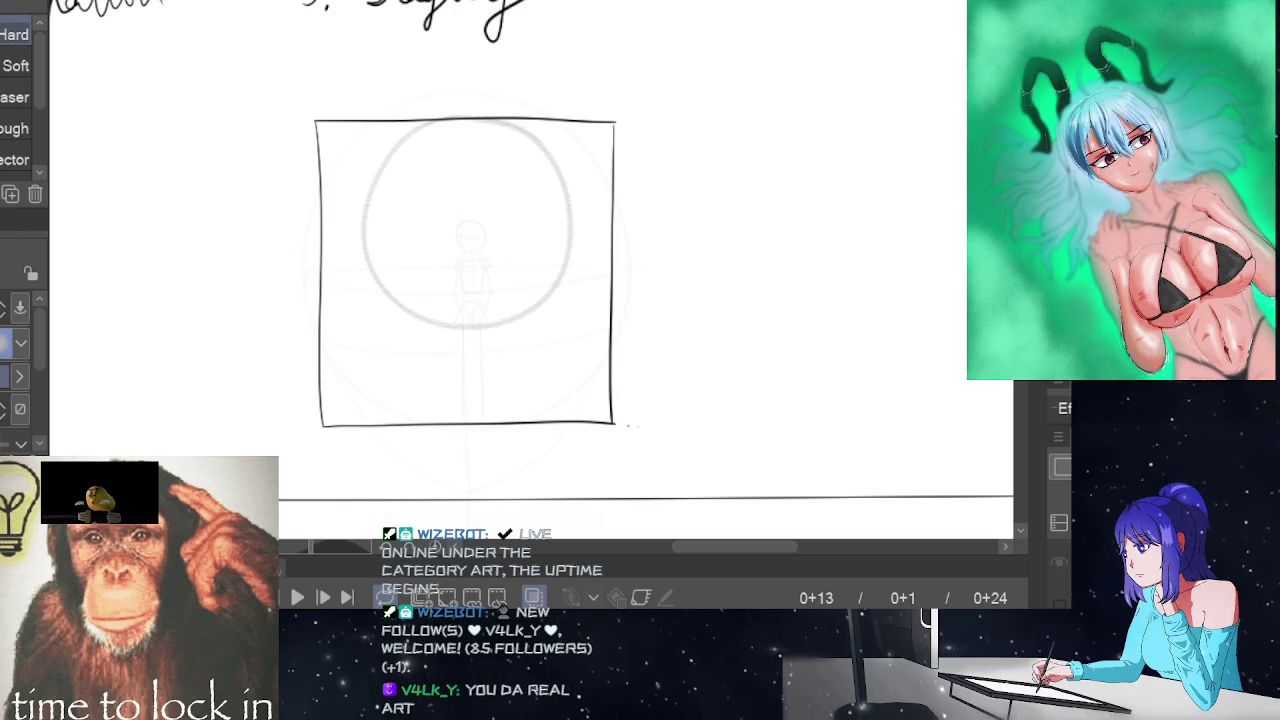
key(p)
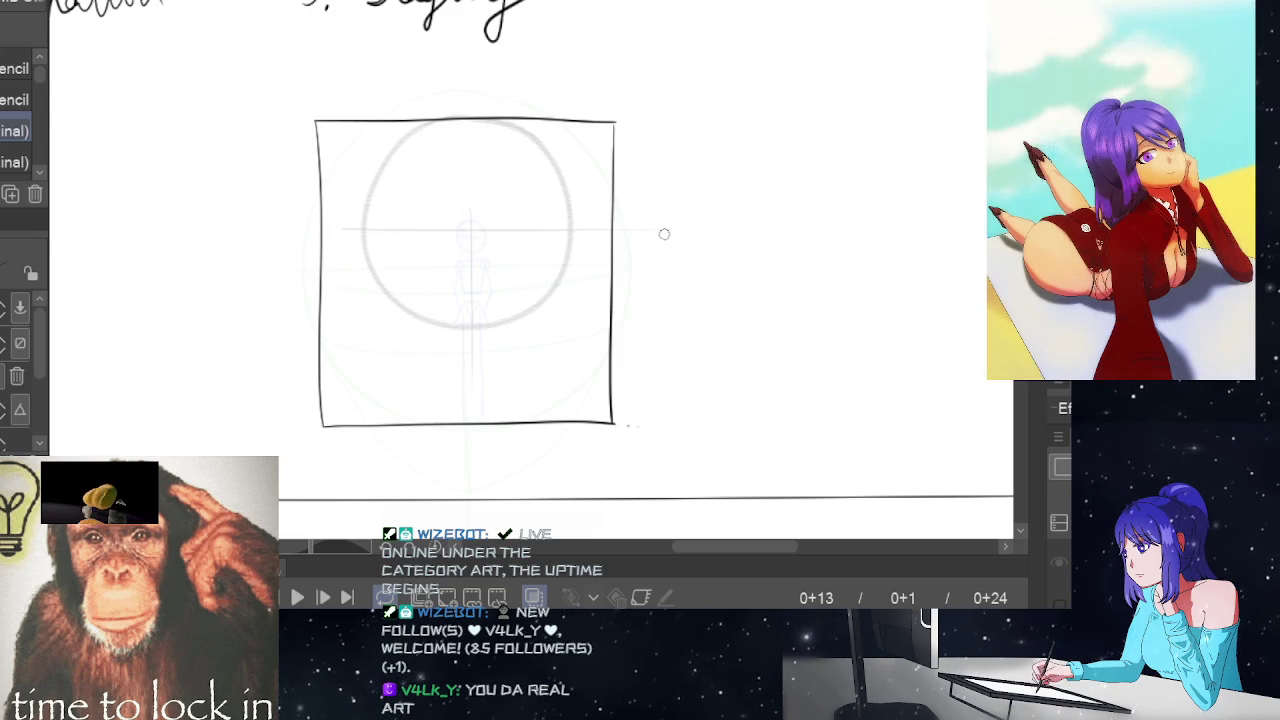
- Draw the upper horizontal guide curve across the head circle
drag(345, 230, 612, 231)
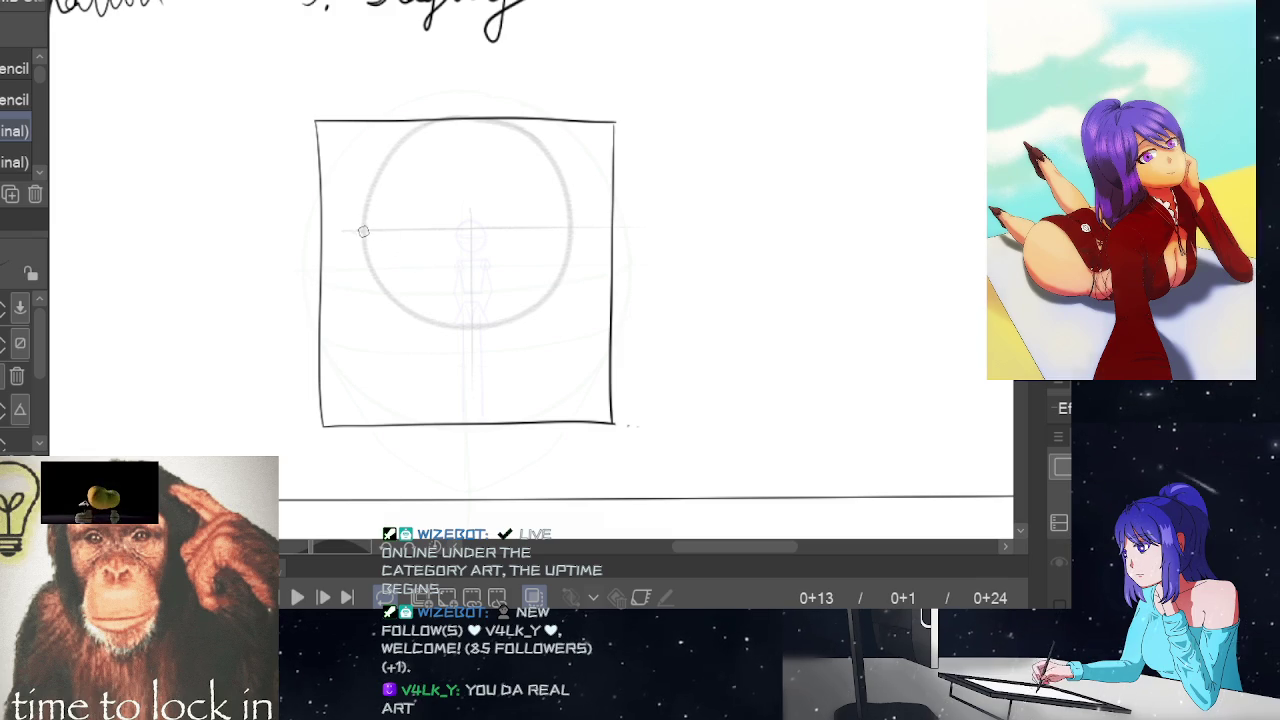
drag(364, 230, 568, 234)
key(ctrl+z)
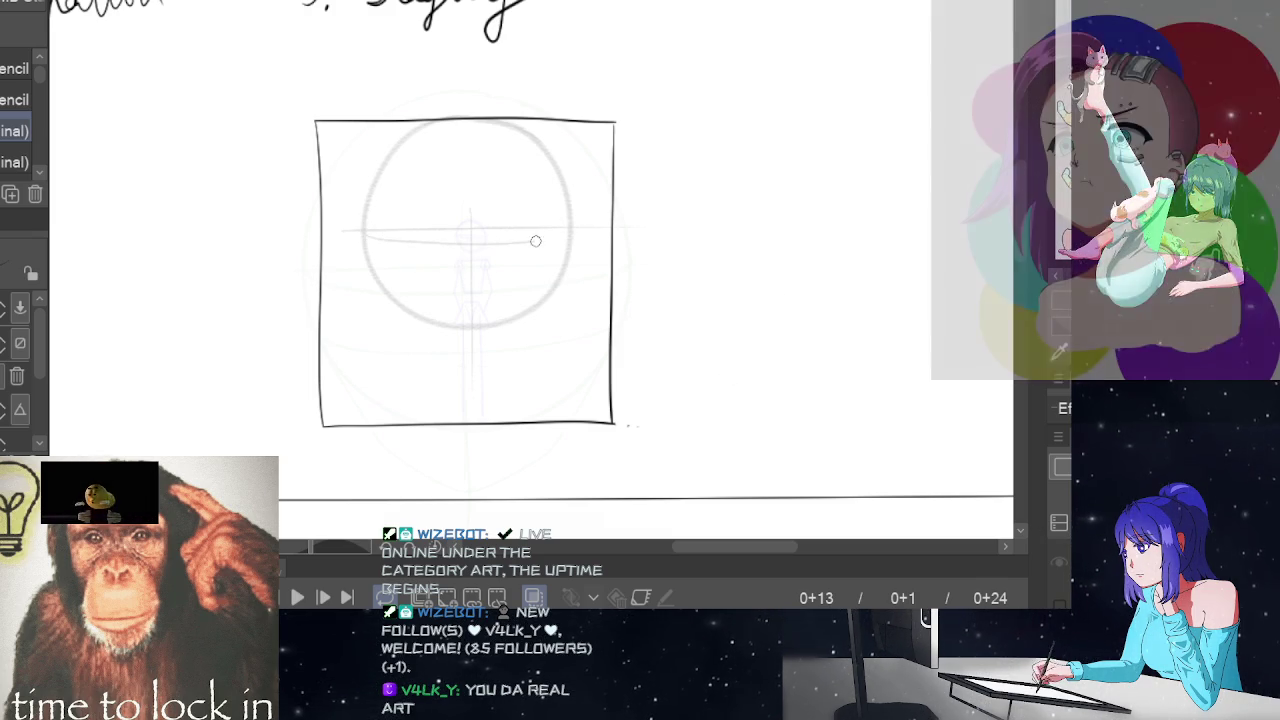
drag(365, 230, 543, 234)
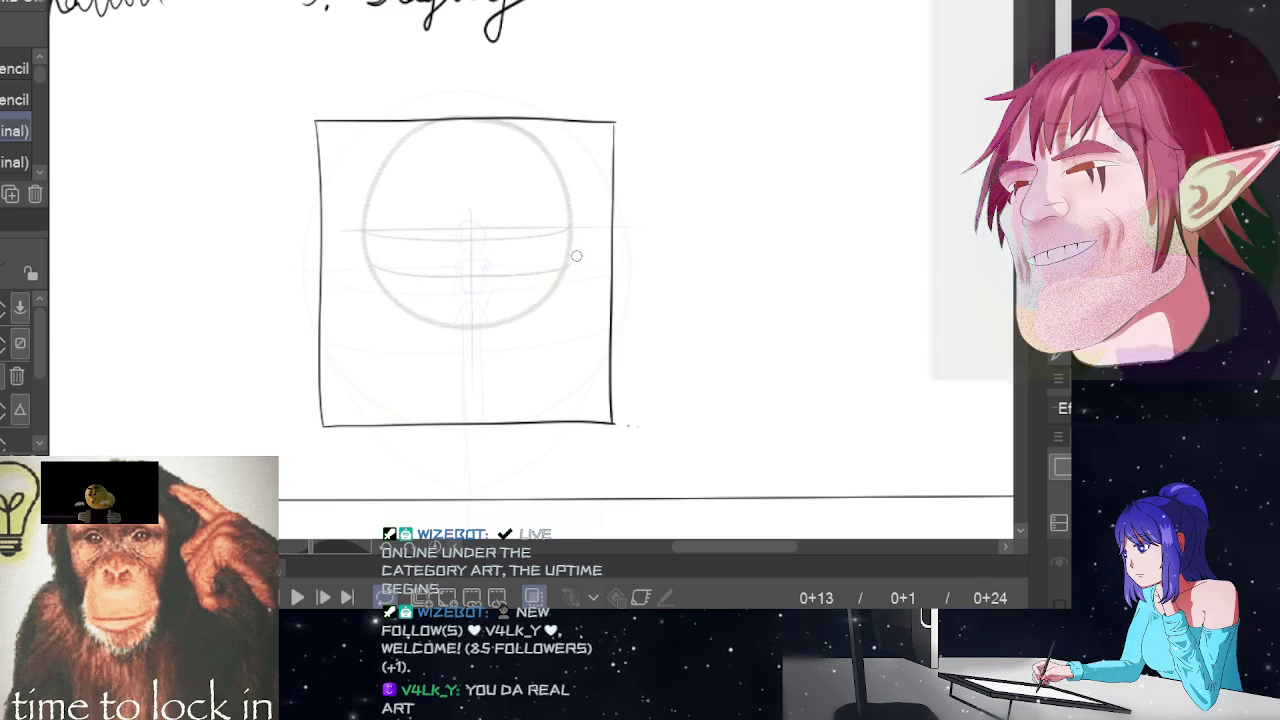
- Add the lower guide curve and a left jaw line tapering down to the chin
drag(370, 263, 557, 268)
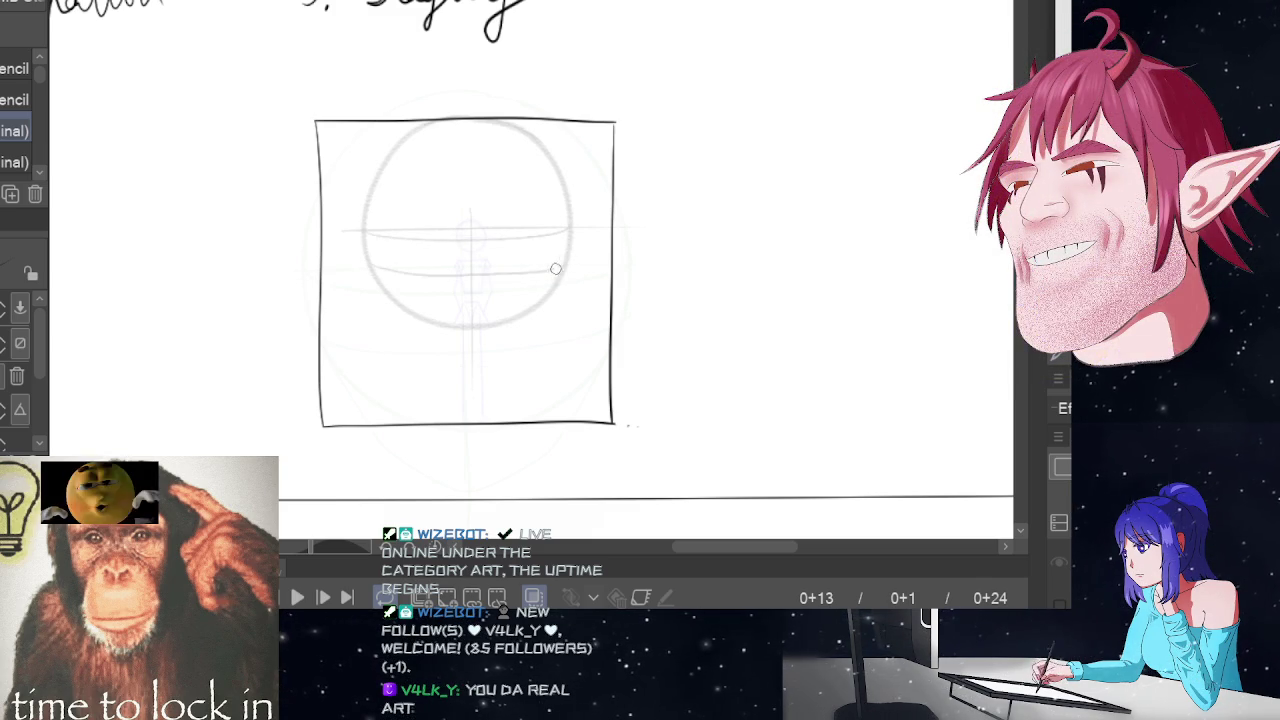
key(ctrl+z)
mouse_move(369, 260)
mouse_down()
mouse_move(474, 271)
mouse_move(570, 255)
mouse_up()
key(ctrl+z)
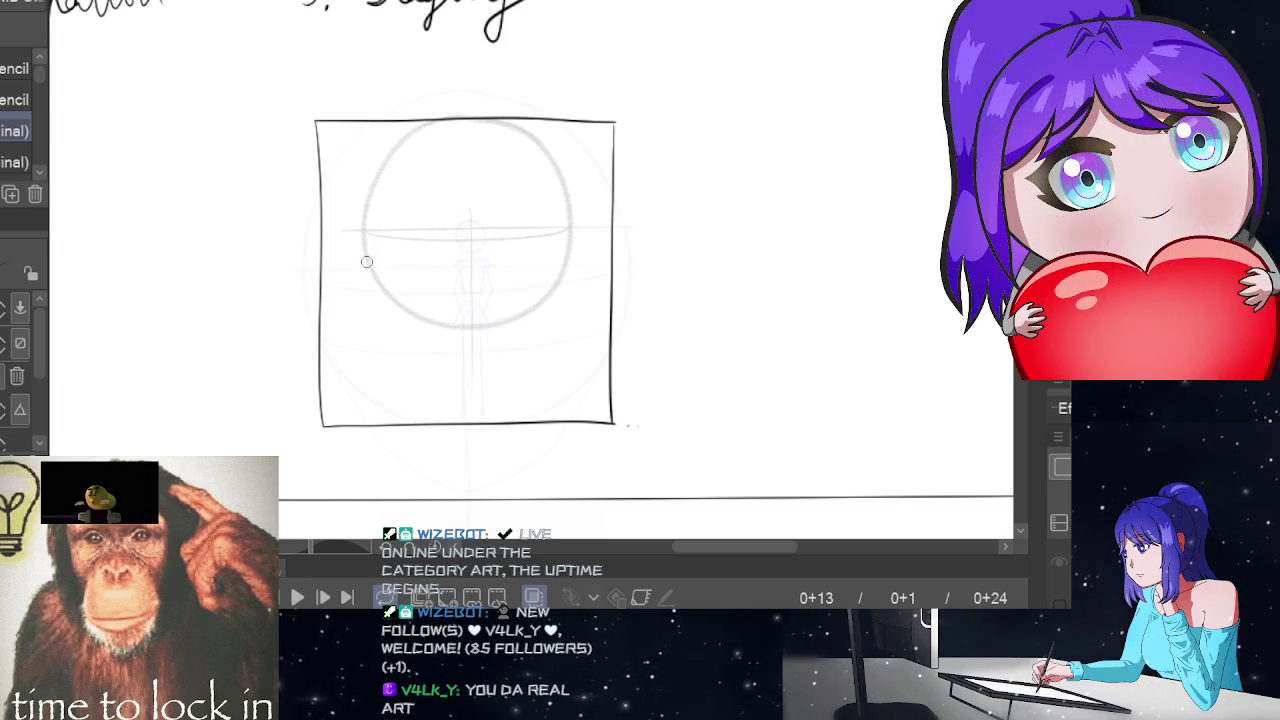
mouse_move(382, 268)
mouse_down()
mouse_move(486, 277)
mouse_move(560, 262)
mouse_up()
key(ctrl+z)
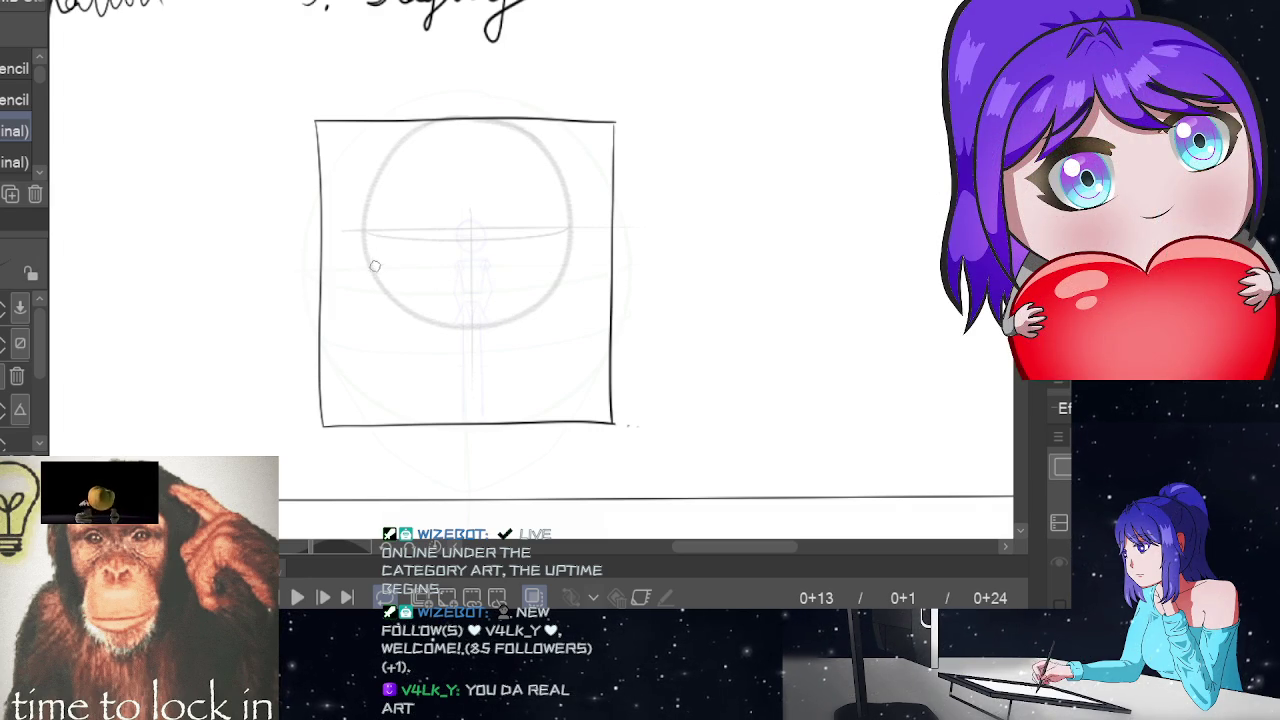
mouse_move(370, 263)
mouse_down()
mouse_move(526, 271)
mouse_move(564, 252)
mouse_up()
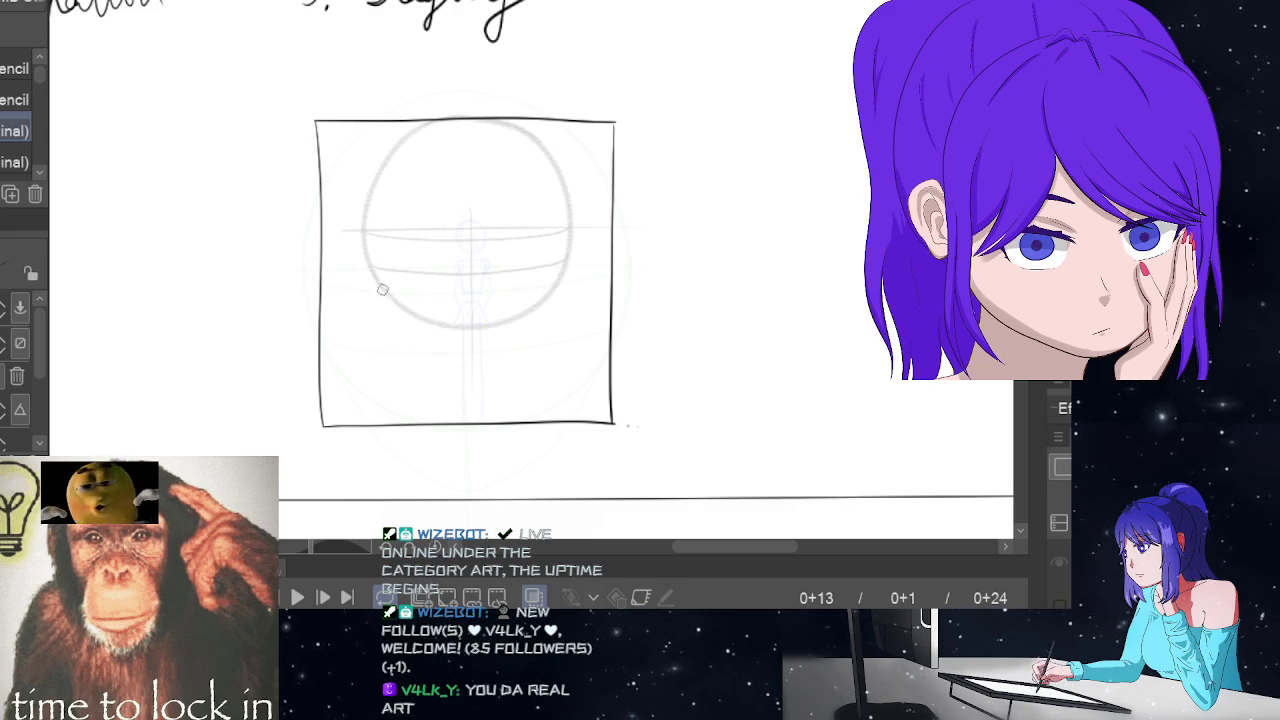
drag(380, 286, 420, 345)
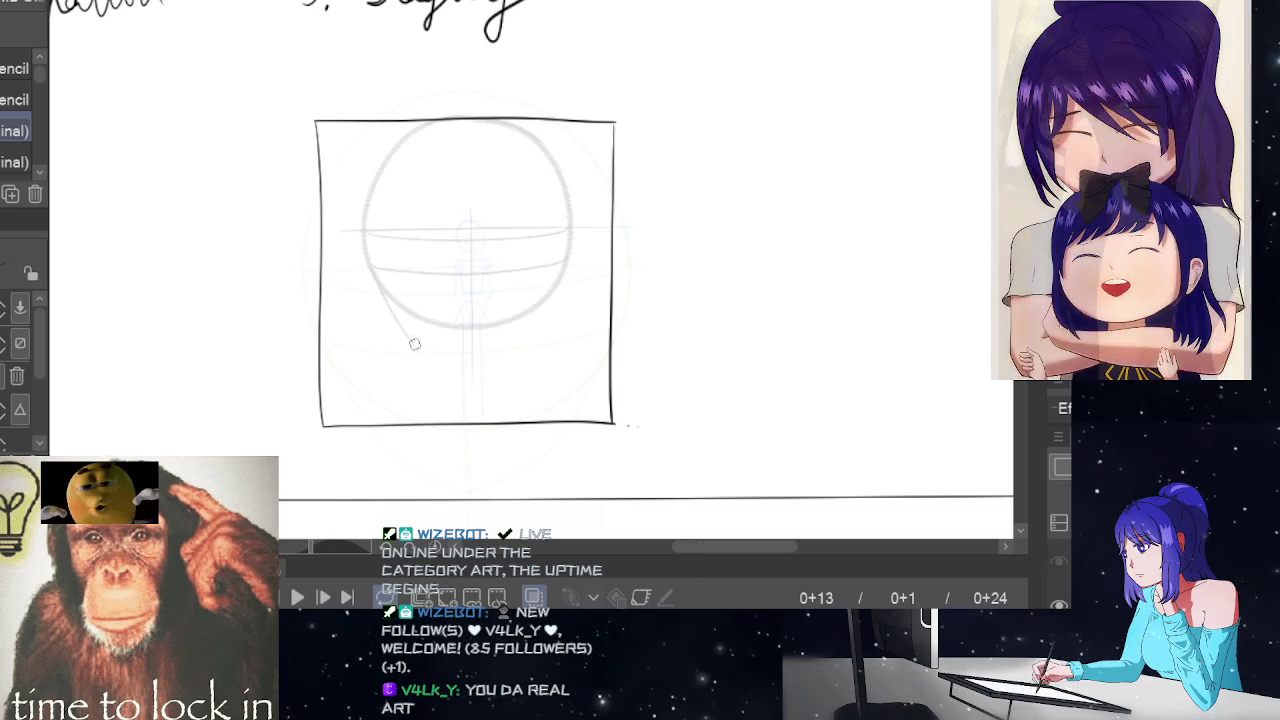
mouse_move(415, 344)
mouse_down()
mouse_move(480, 372)
mouse_move(558, 290)
mouse_move(474, 372)
mouse_up()
- Check playback, then draw the right jaw line down to the chin on frame 0+13
key(ctrl+z)
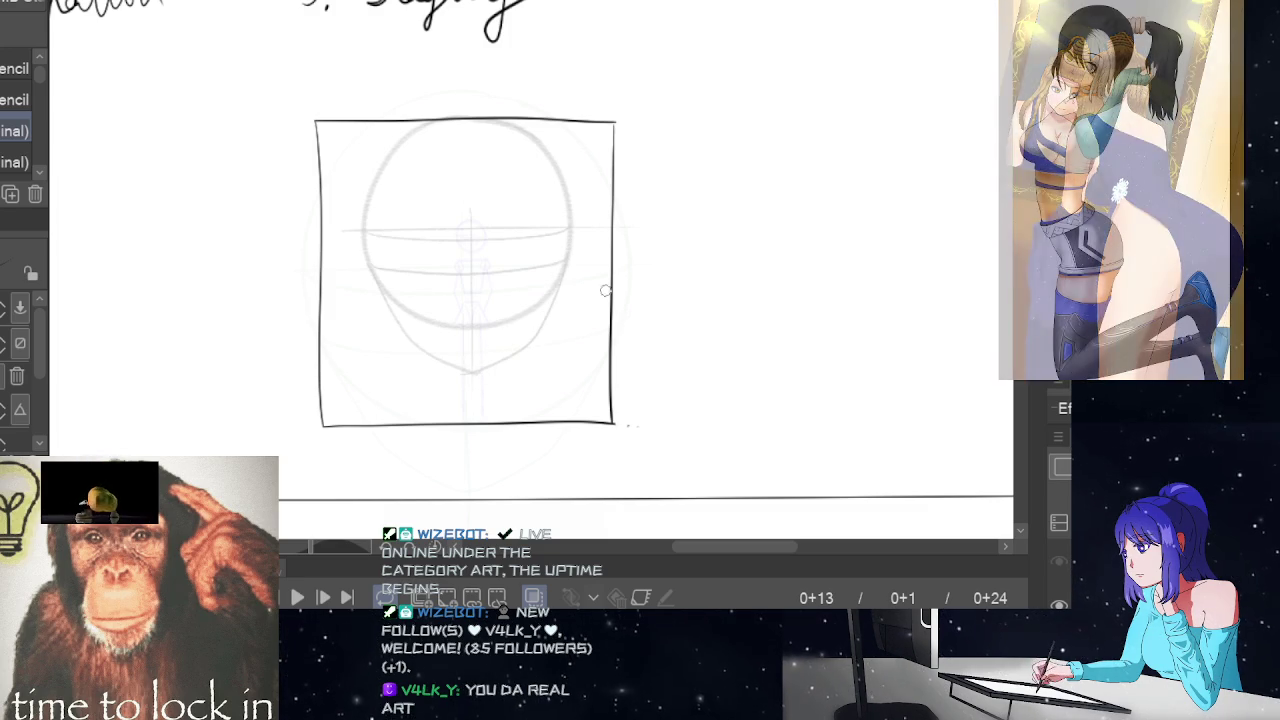
key(space)
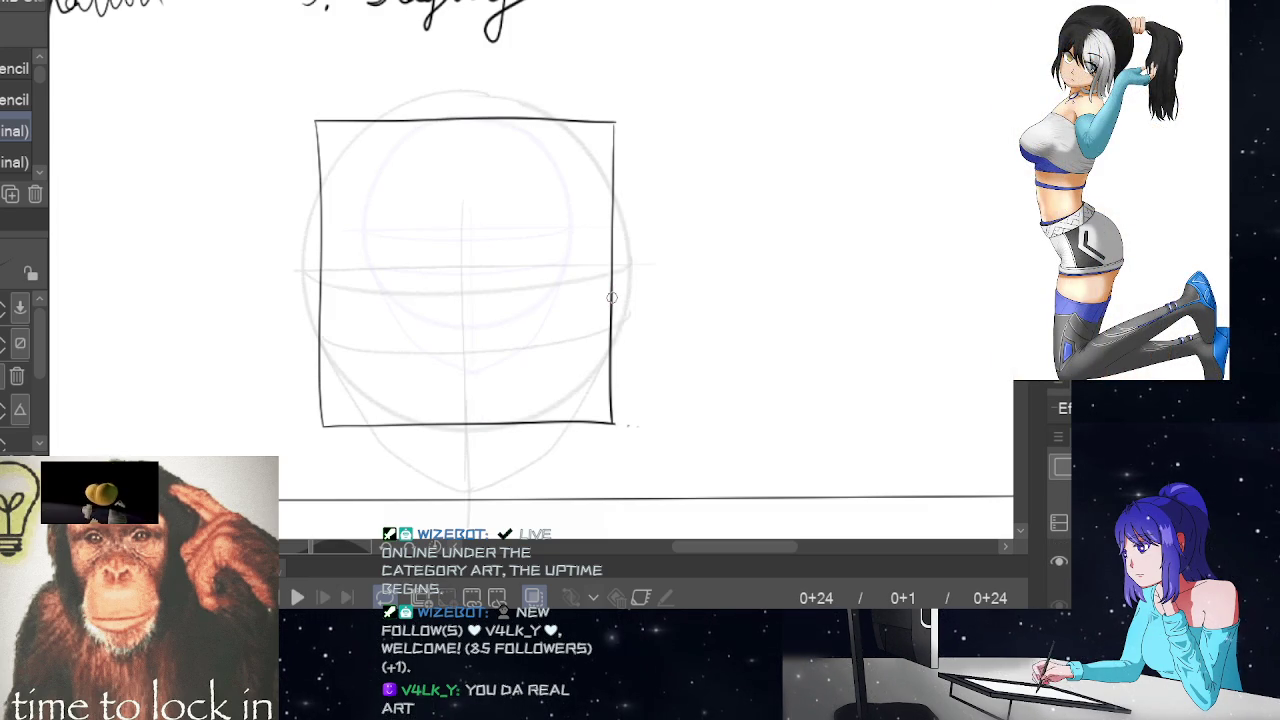
key(space)
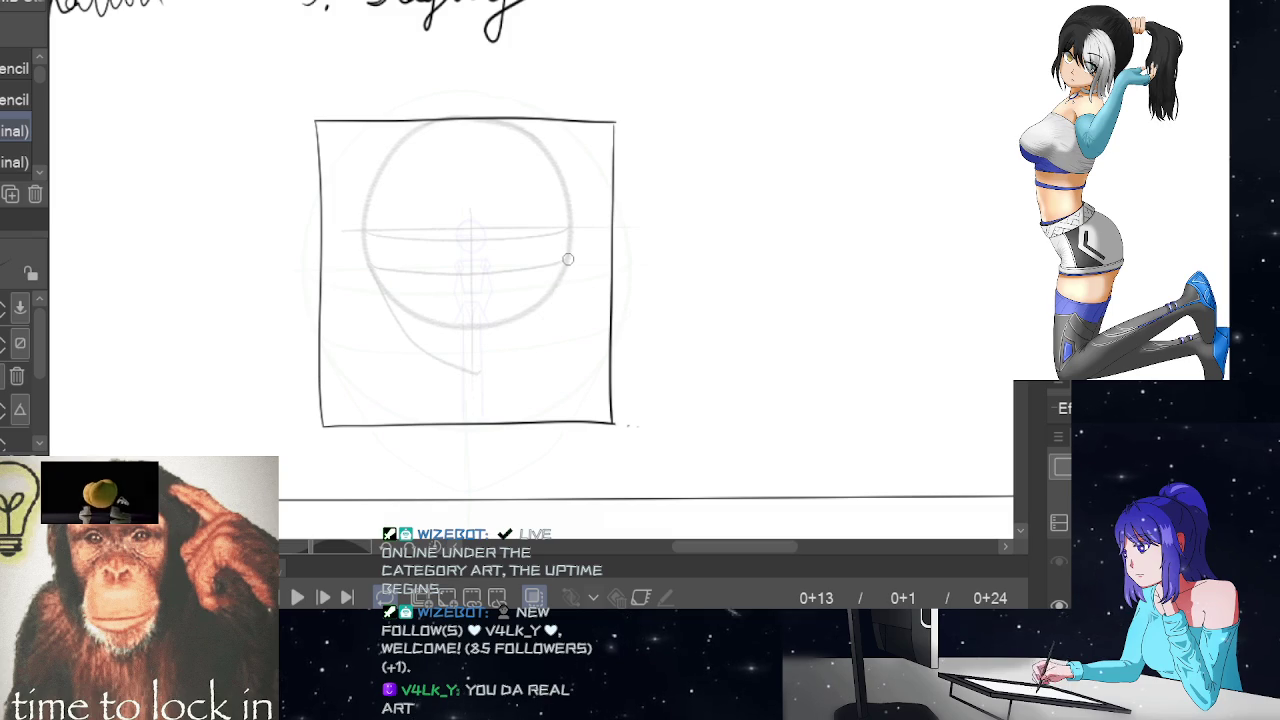
drag(562, 280, 478, 370)
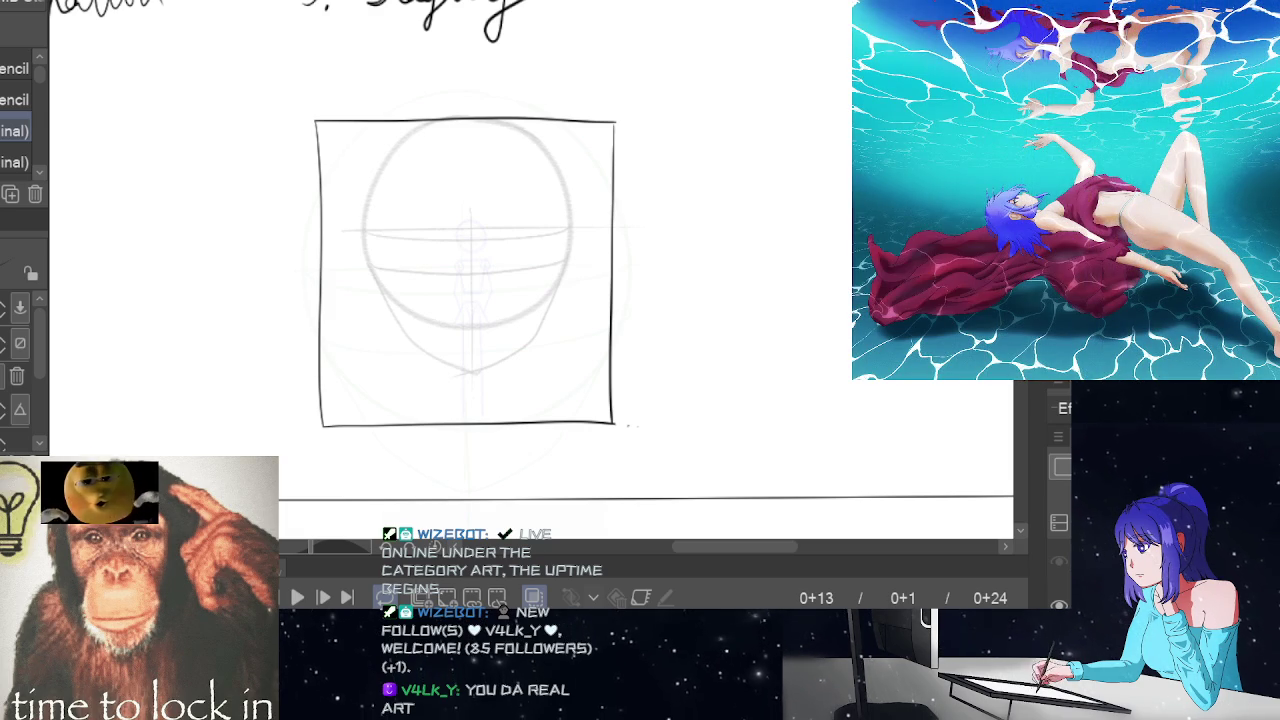
key(e)
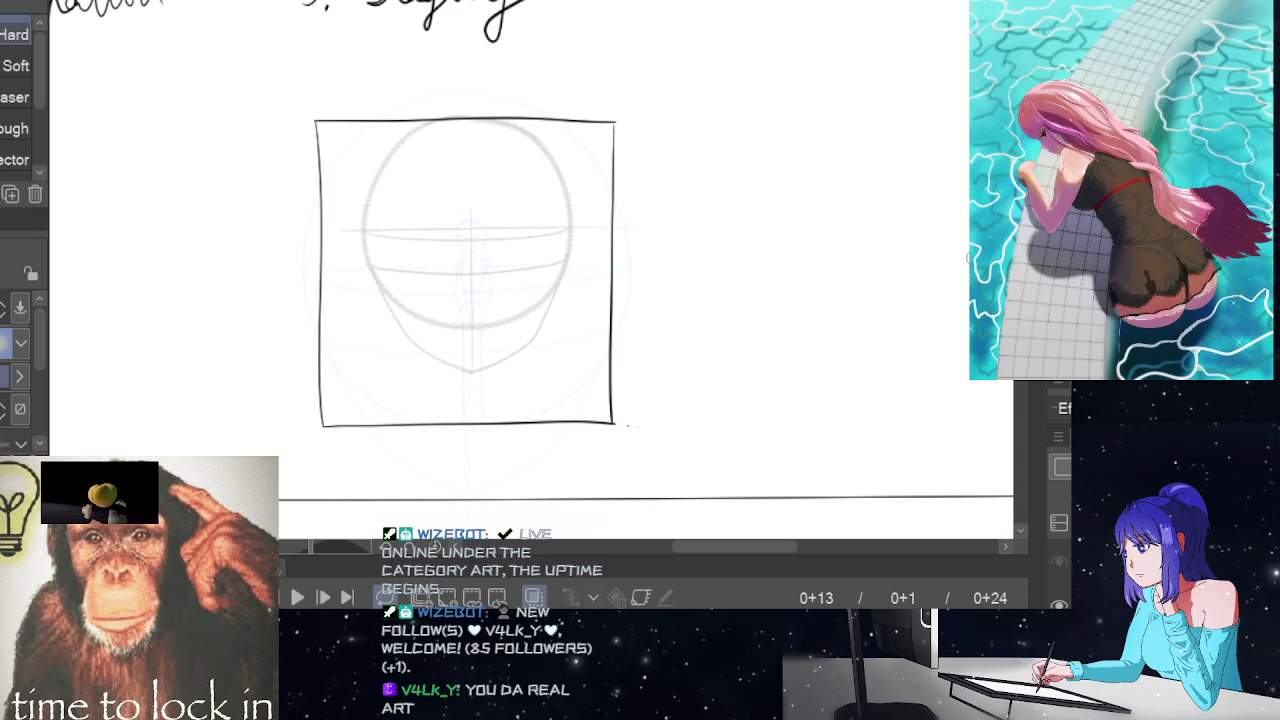
scroll(531, 258, up, 1)
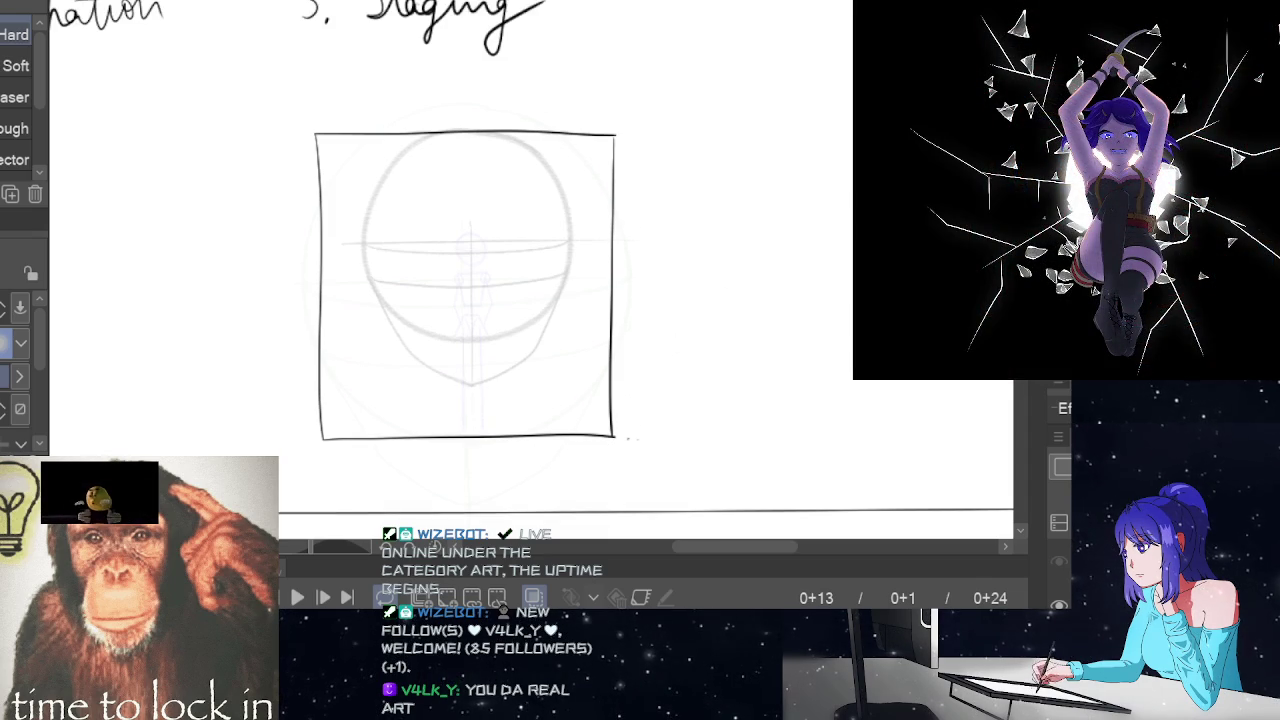
scroll(465, 280, down, 1)
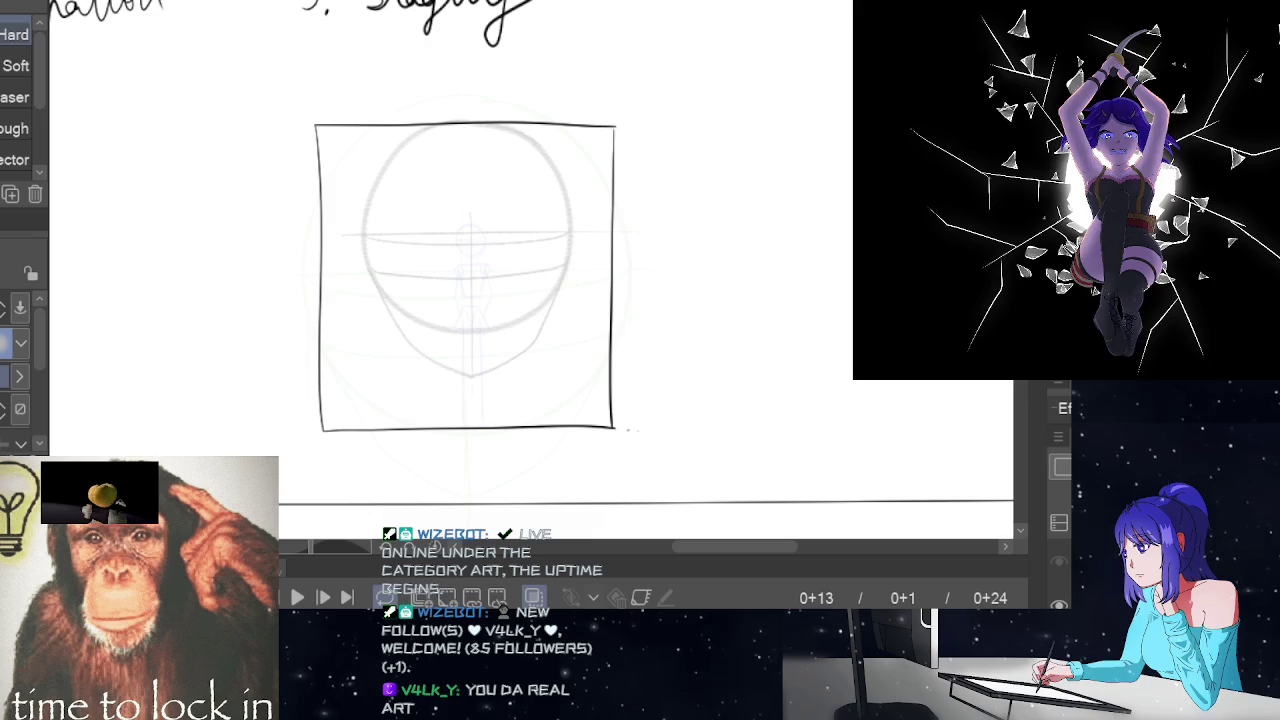
- Zoom in on the head and flip between frames 0+13 and 0+24 to compare
click(572, 250)
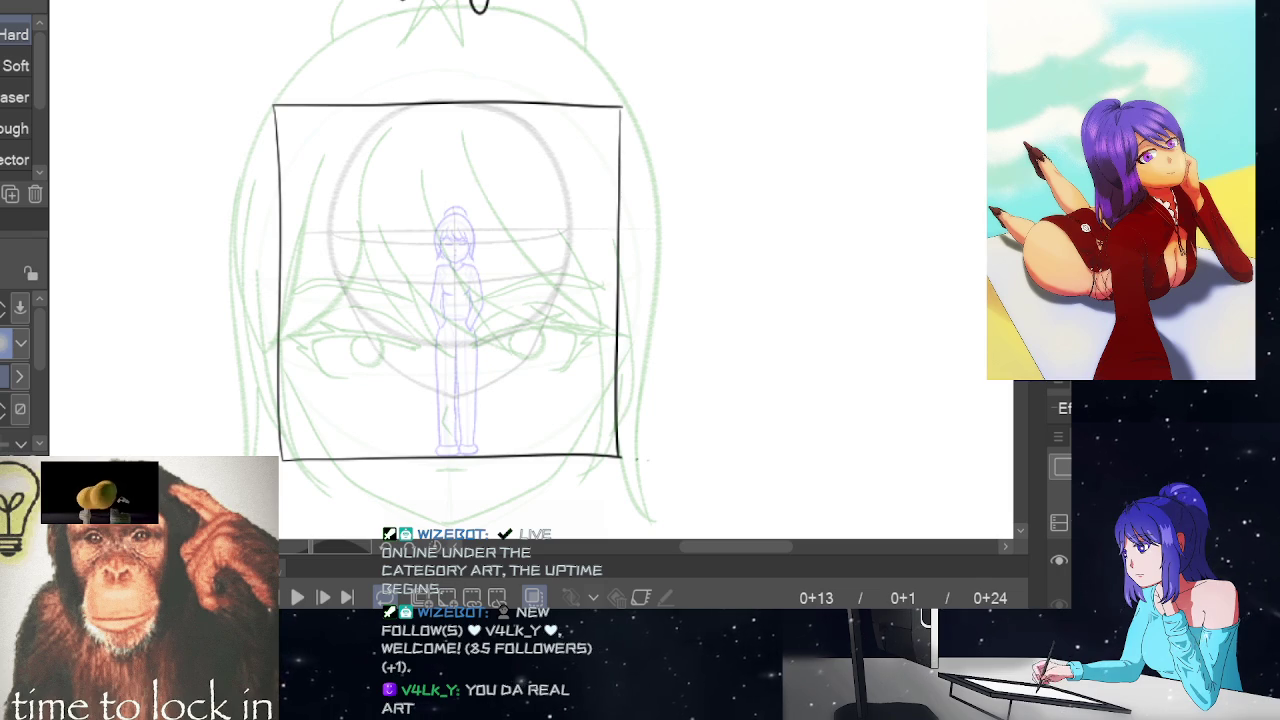
scroll(995, 224, up, 1)
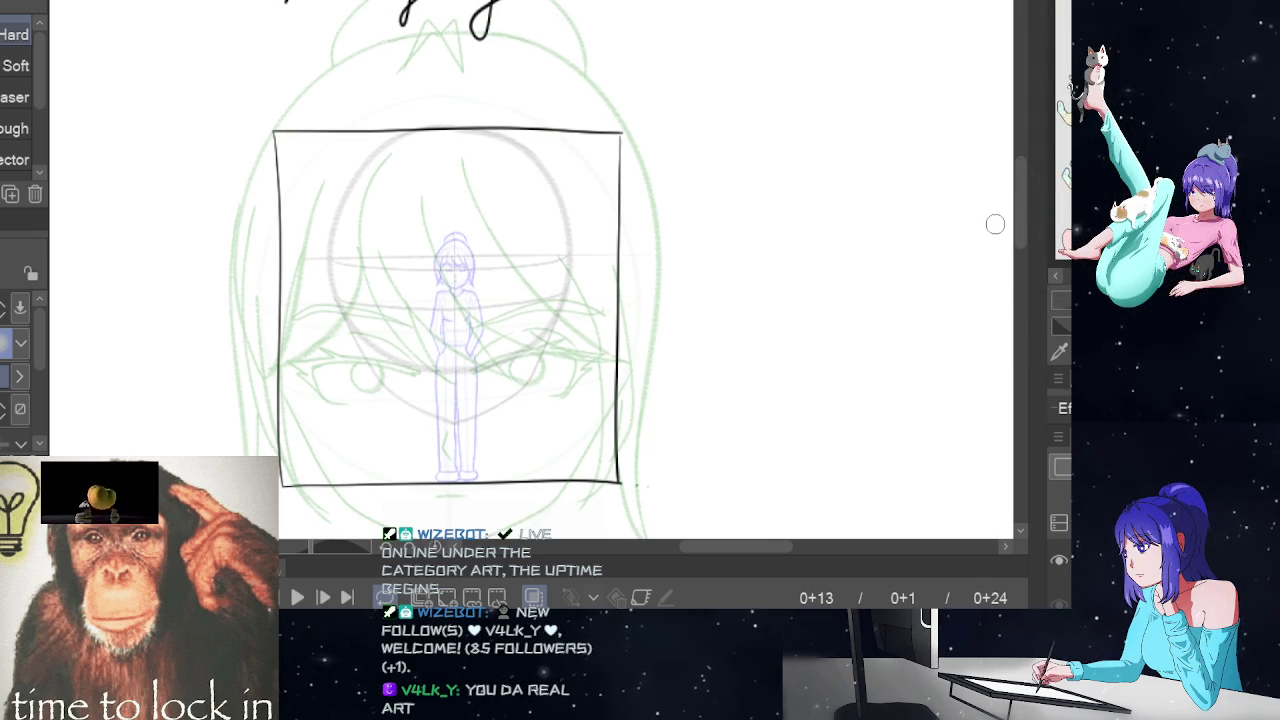
key(Left)
key(Right)
key(End)
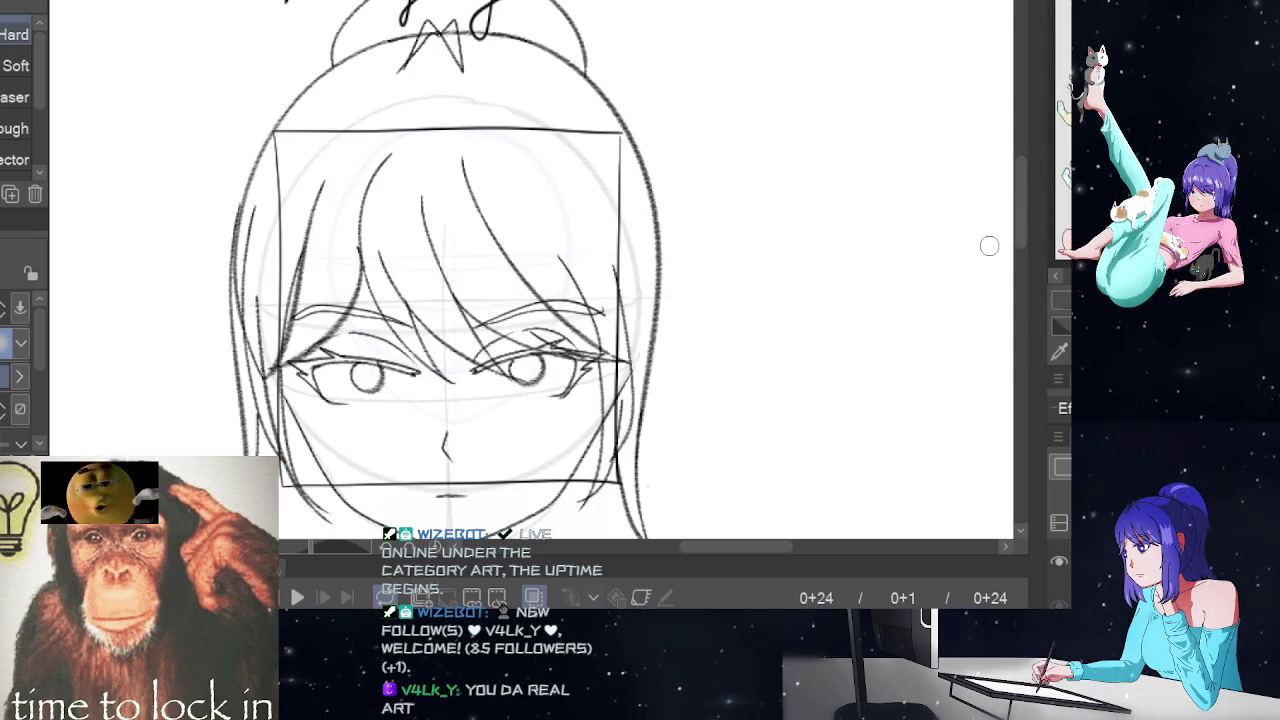
key(Left)
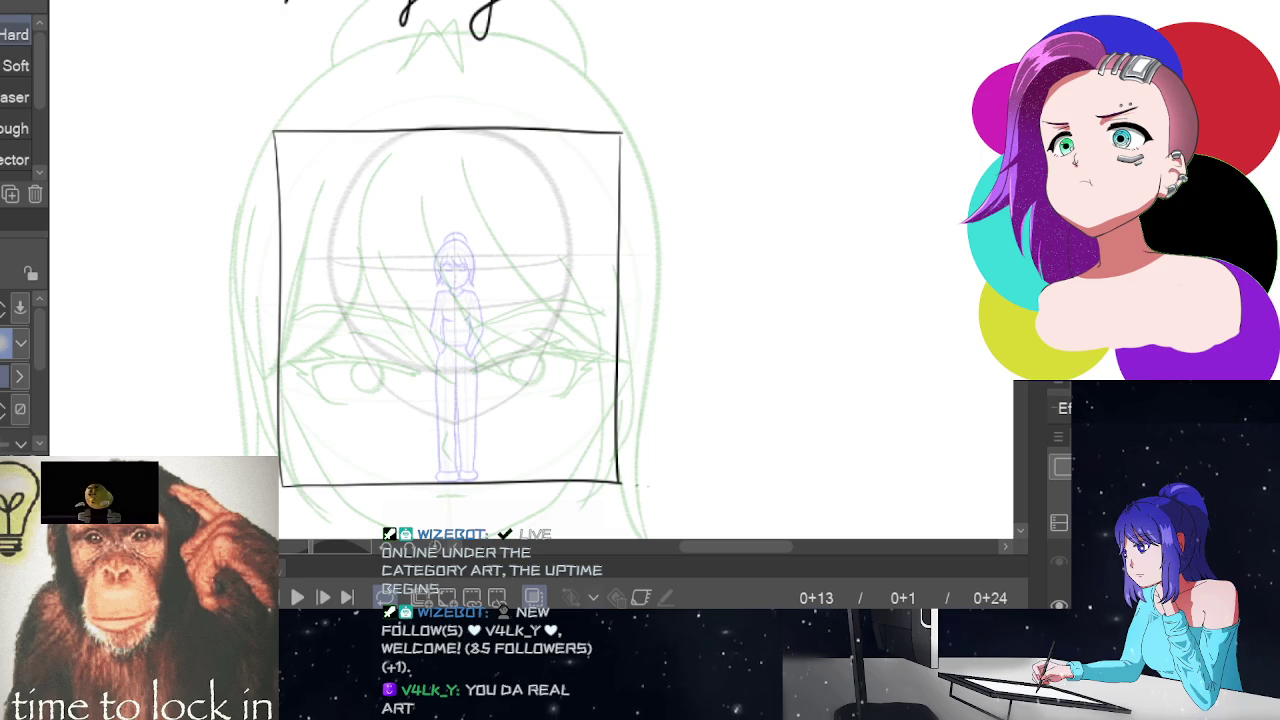
- Test a pencil line across the head, undo it, and turn off onion skin
key(p)
key(p)
key(p)
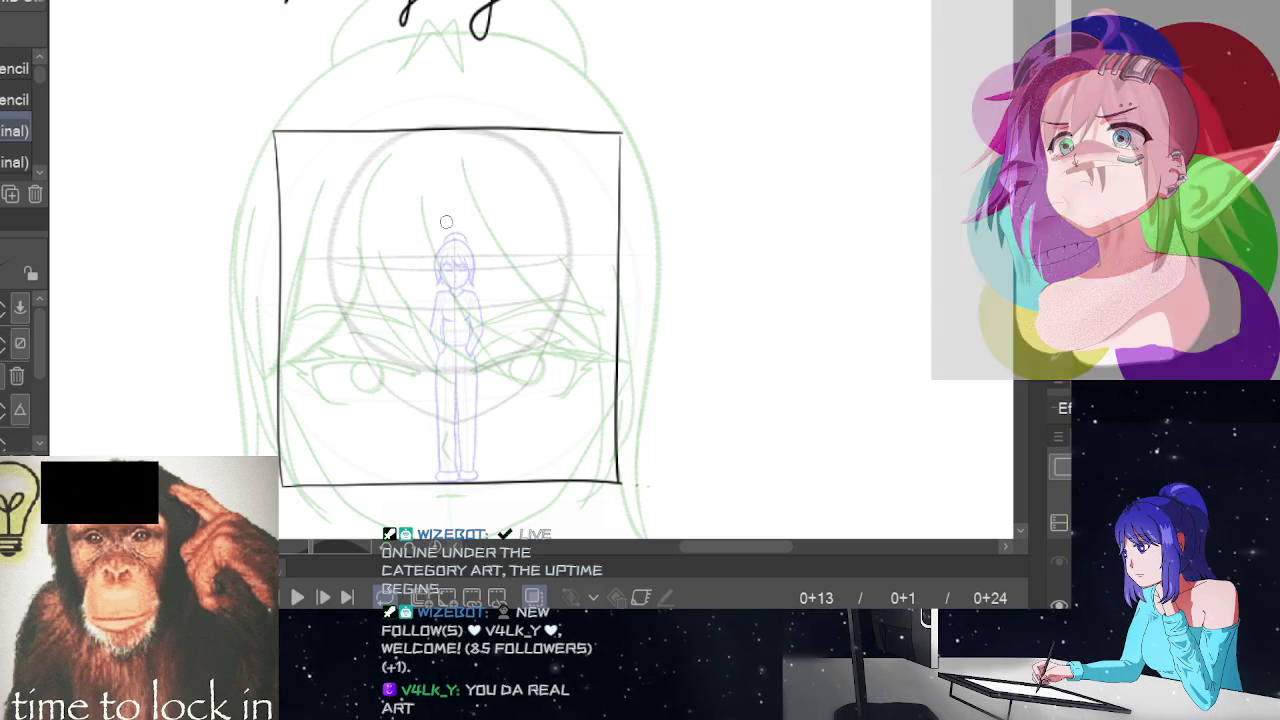
drag(351, 261, 422, 259)
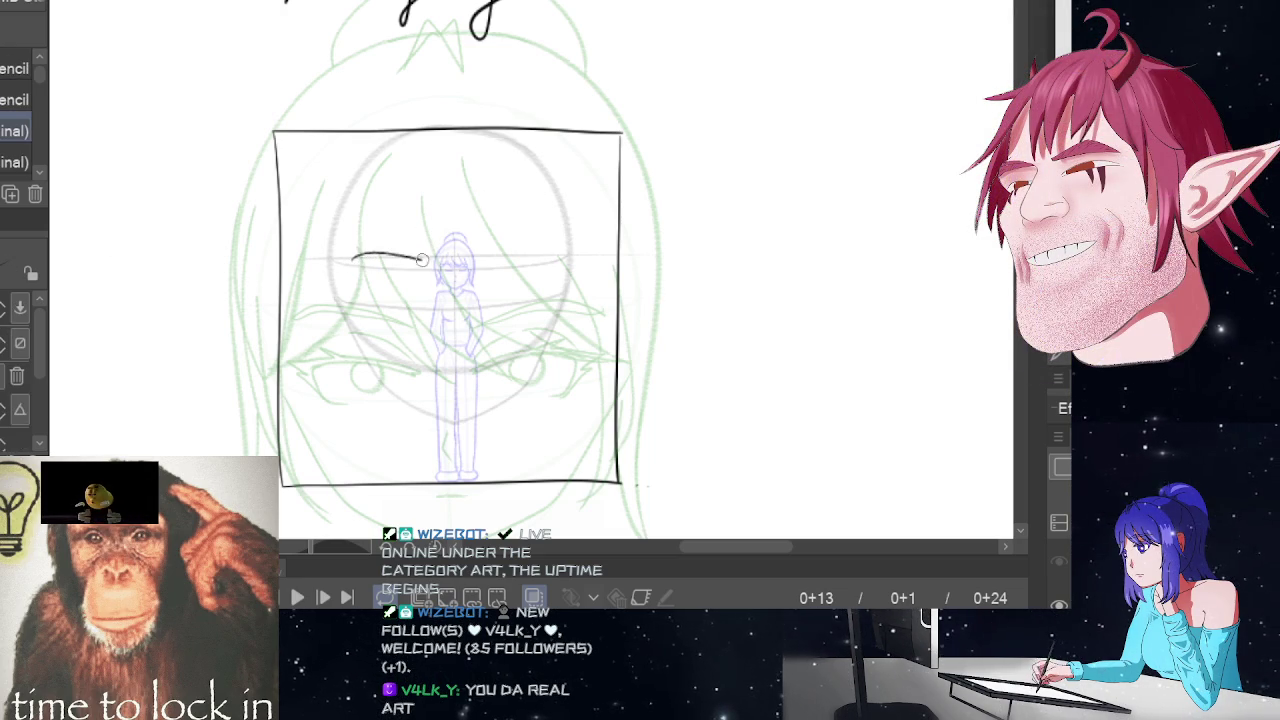
key(ctrl+z)
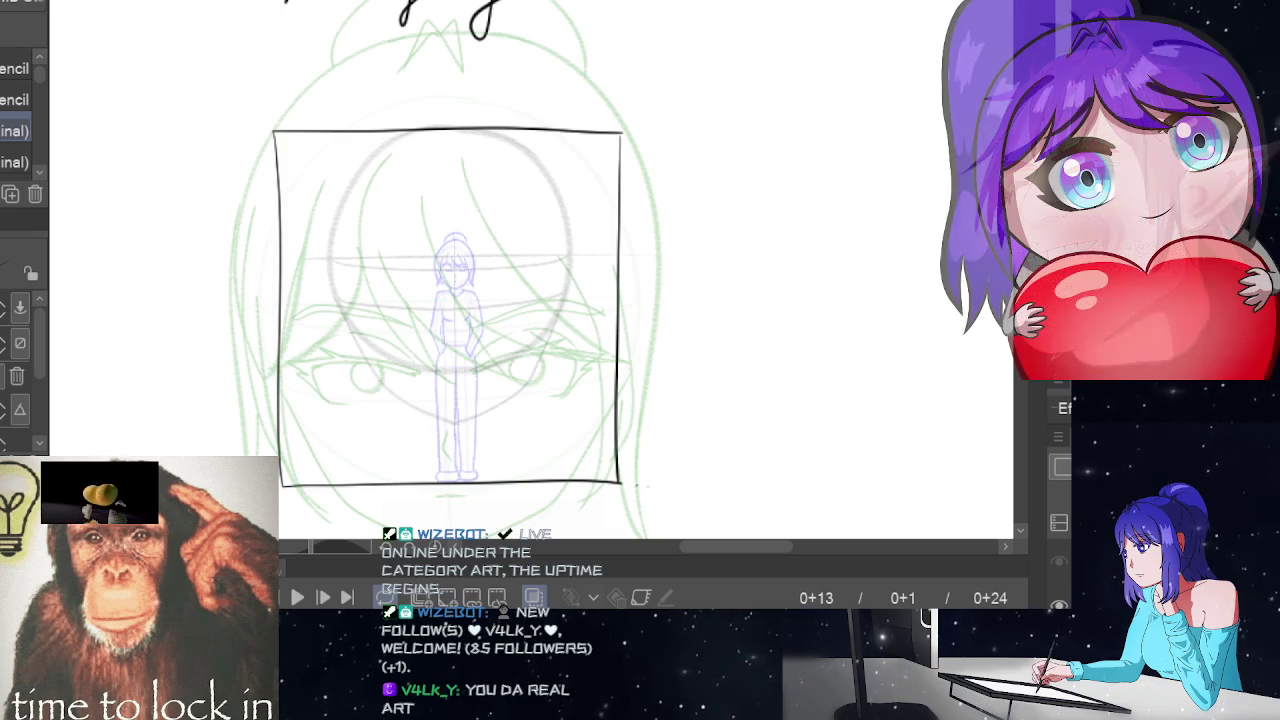
click(545, 596)
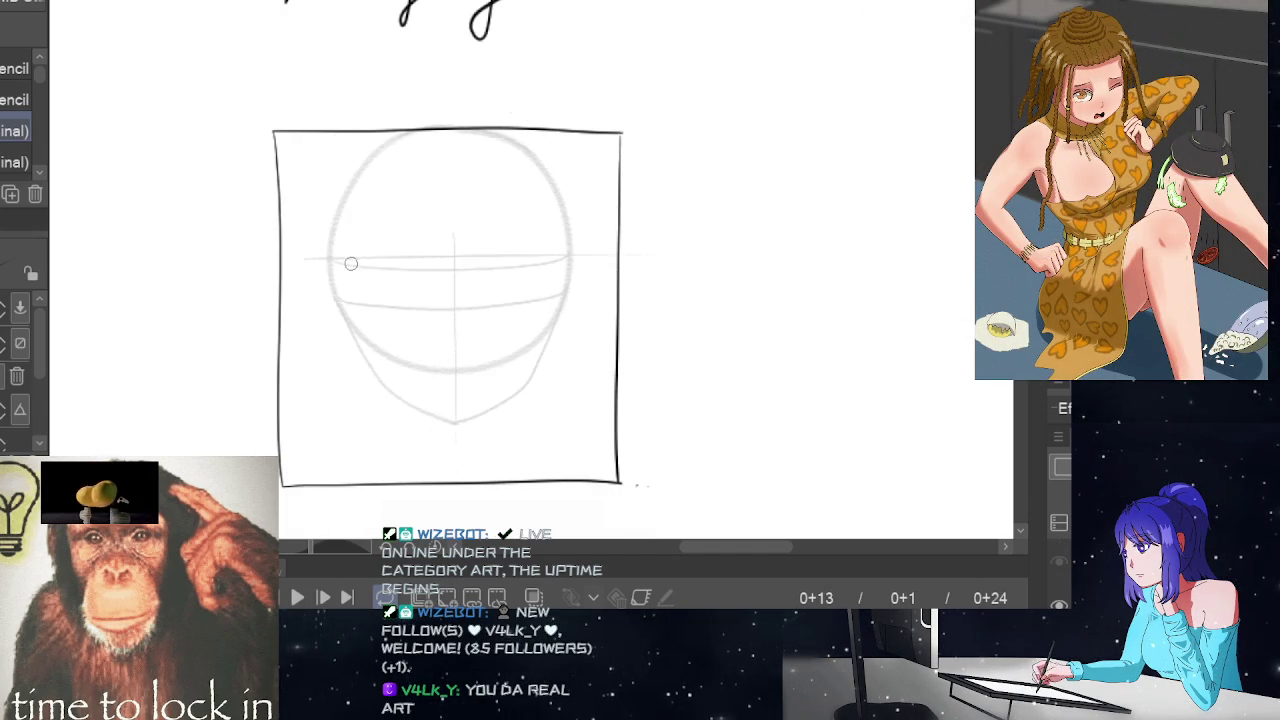
- Draw and thicken the left eyebrow arc just above the eye line
drag(369, 252, 438, 268)
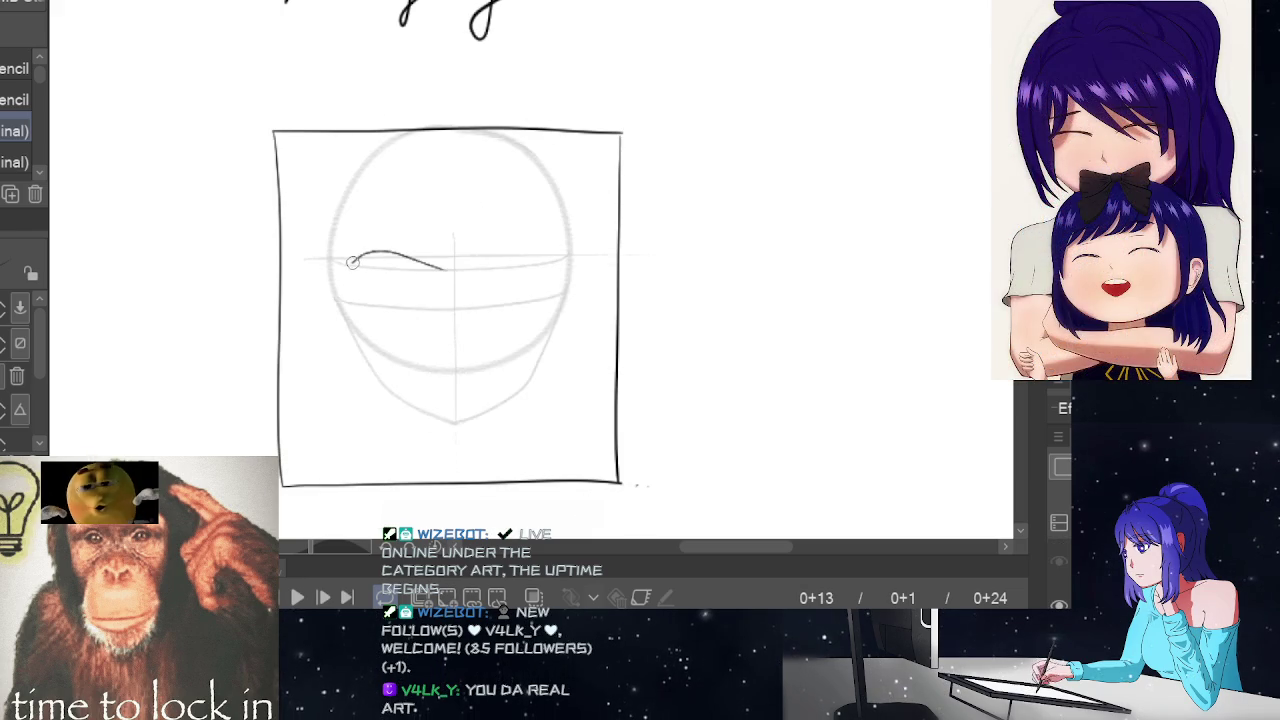
drag(393, 257, 432, 270)
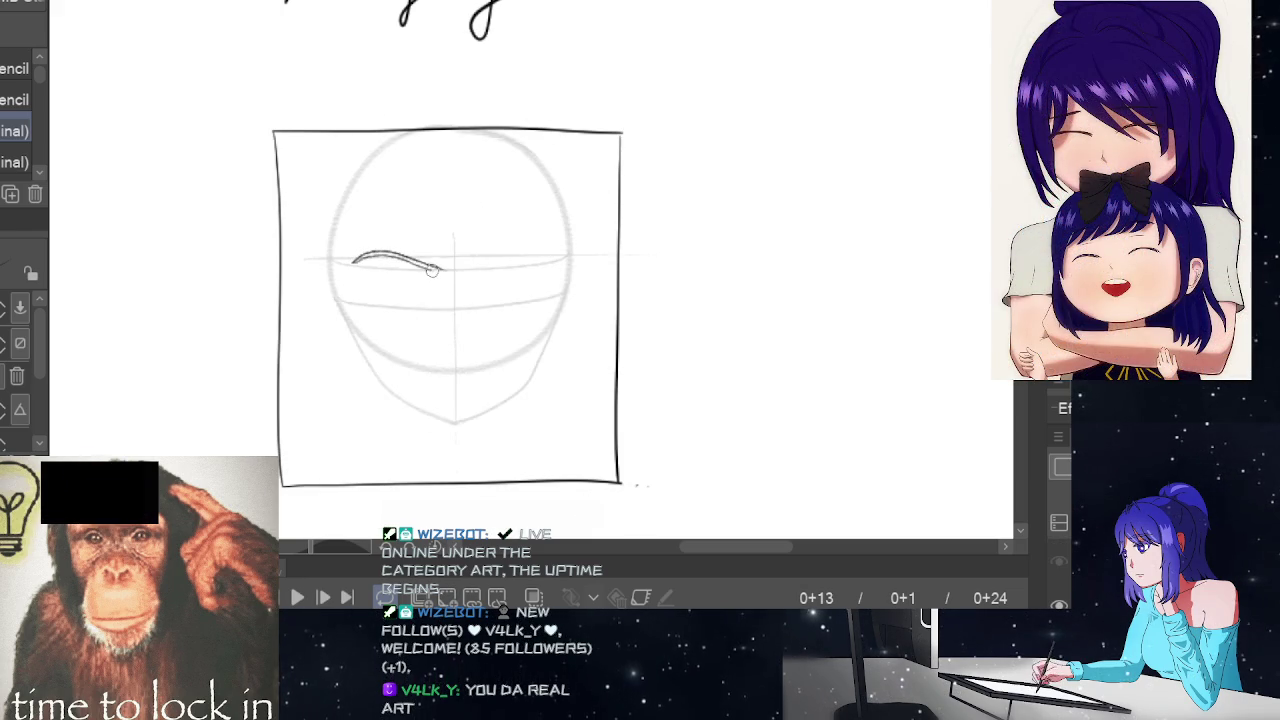
key(ctrl+z)
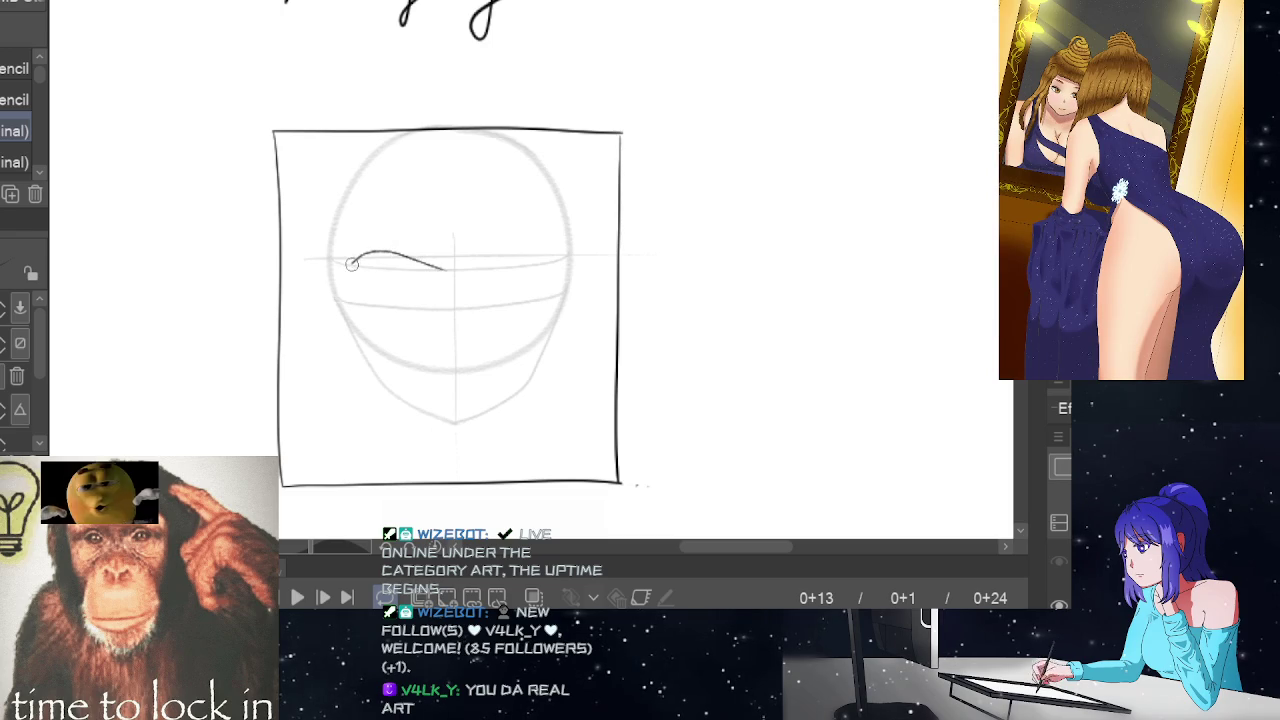
drag(352, 263, 391, 256)
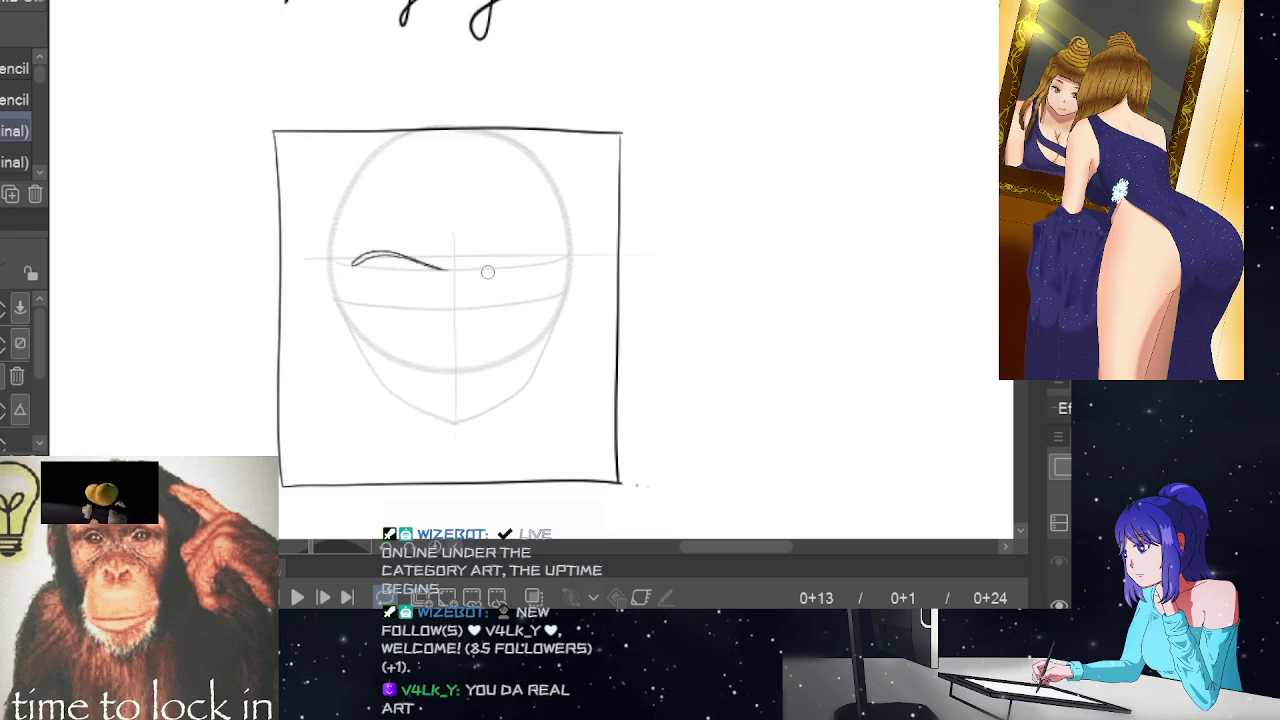
key(space)
key(space)
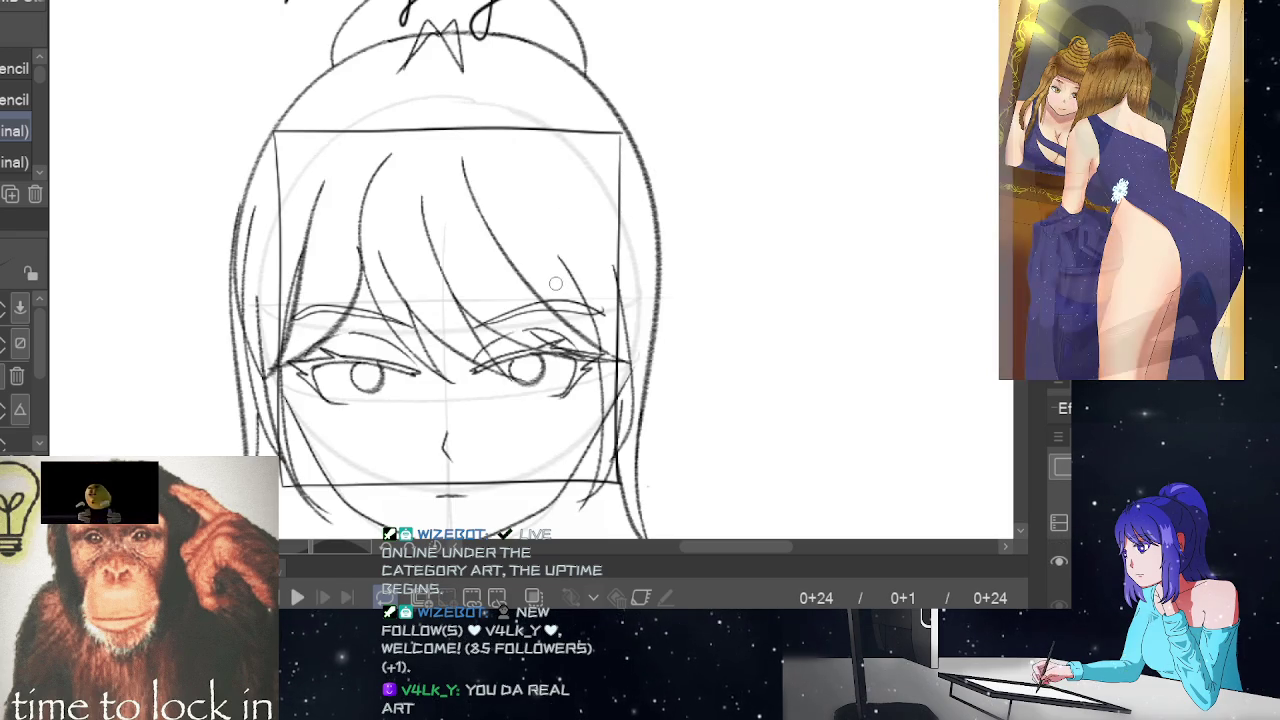
key(space)
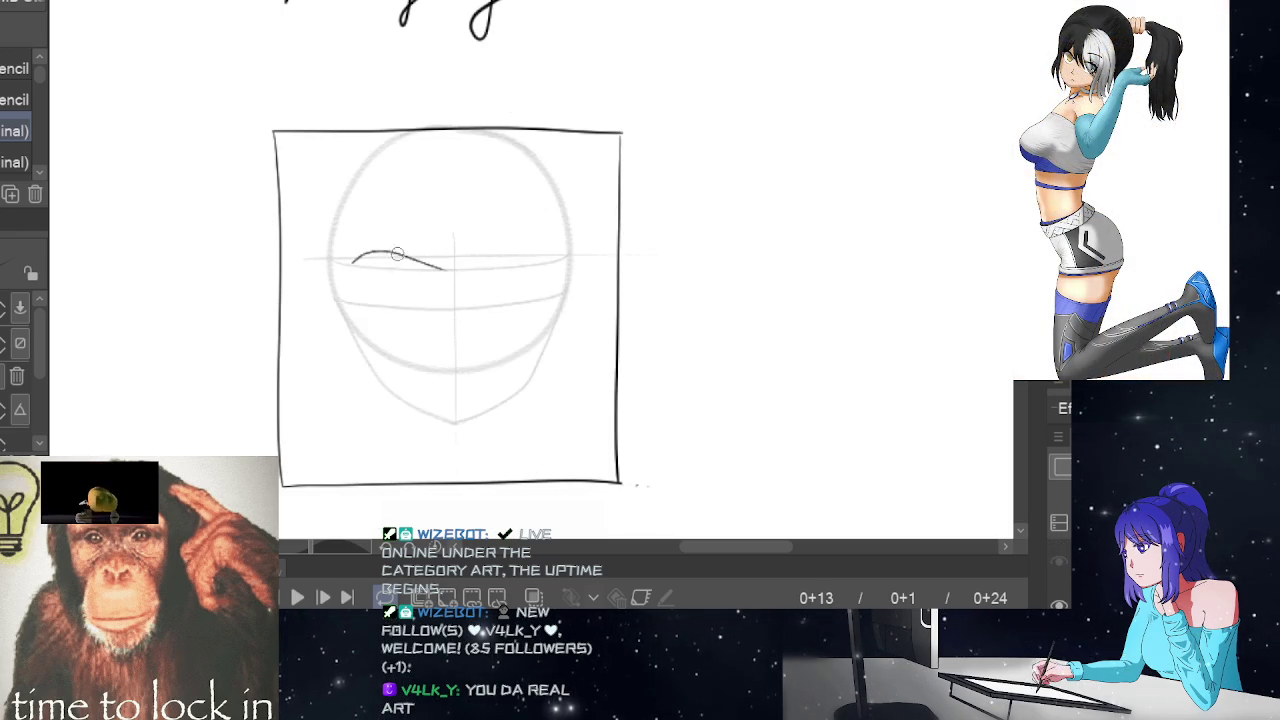
mouse_move(352, 262)
mouse_down()
mouse_move(380, 252)
mouse_move(445, 264)
mouse_up()
drag(360, 261, 352, 264)
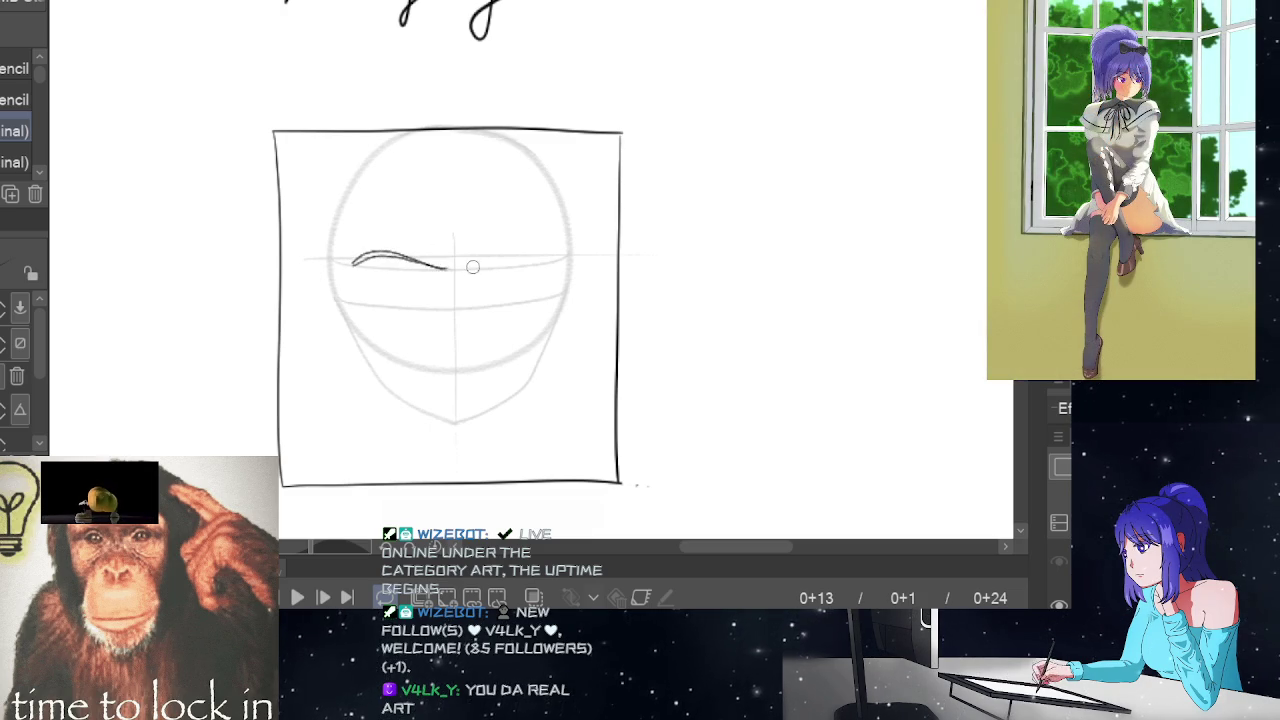
- Compare against frame 0+24, retouch the left eyebrow, and preview the animation
key(Left)
key(Right)
key(End)
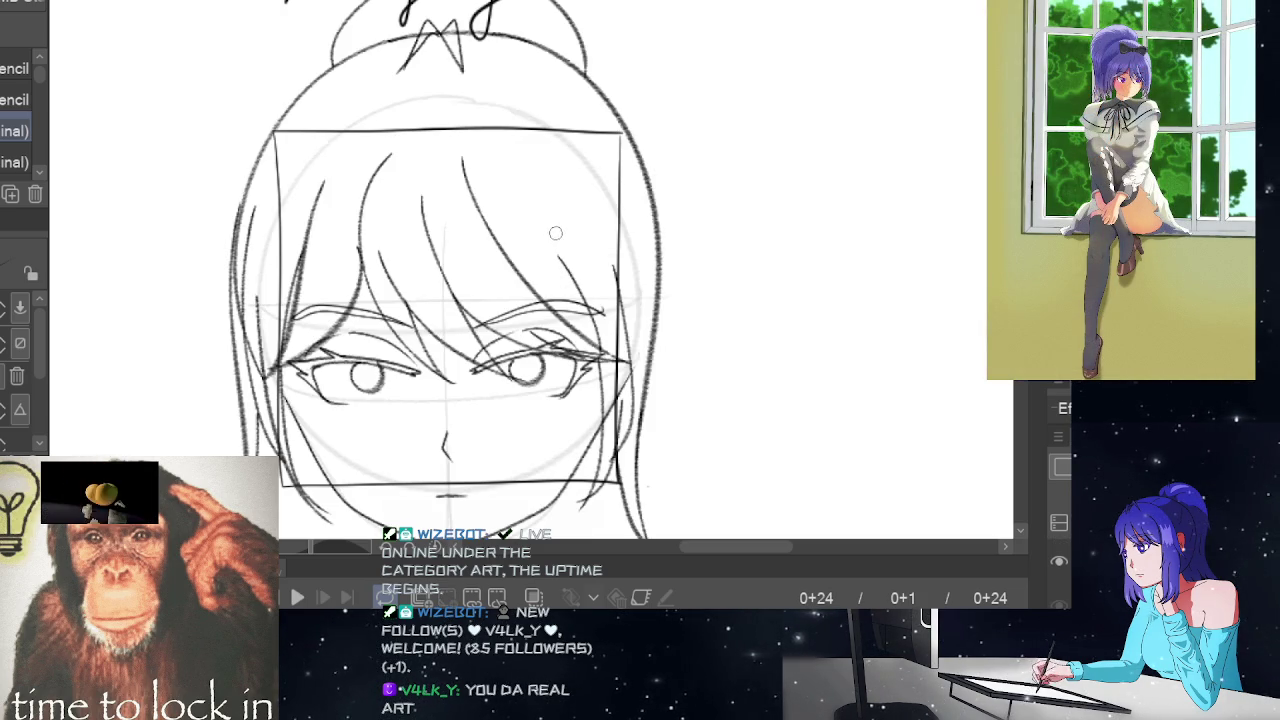
key(Left)
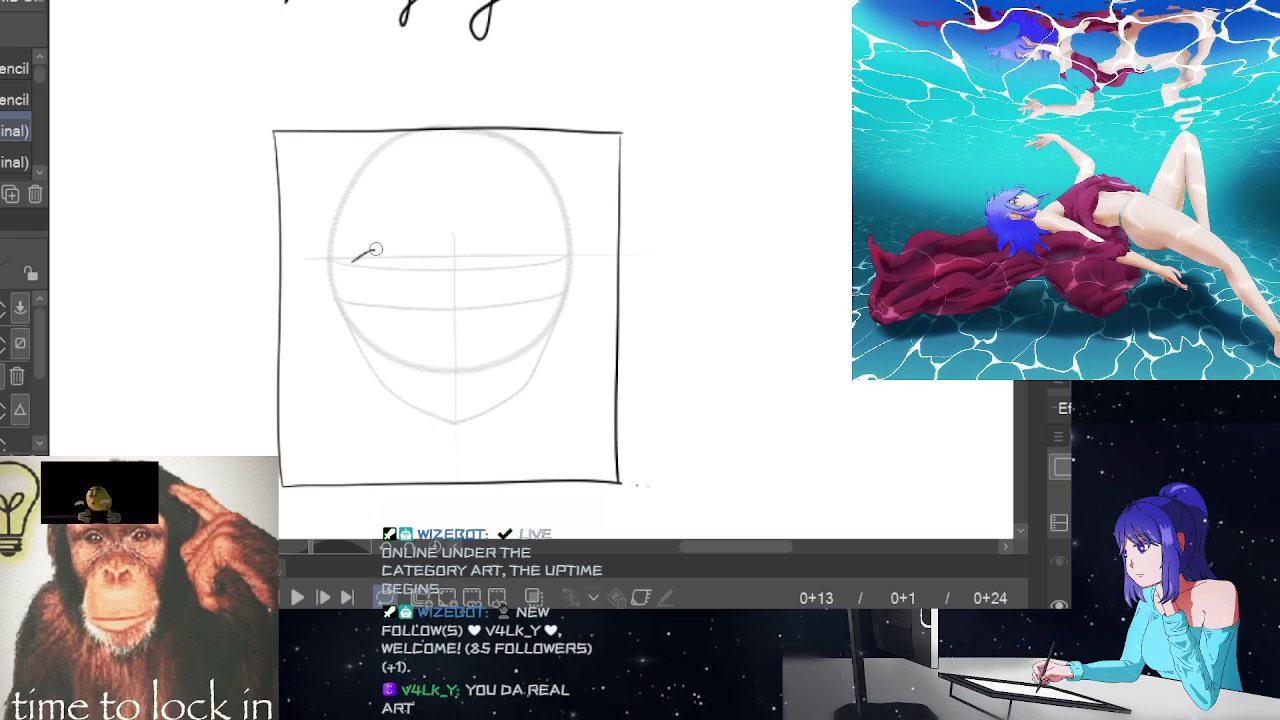
key(Left)
key(End)
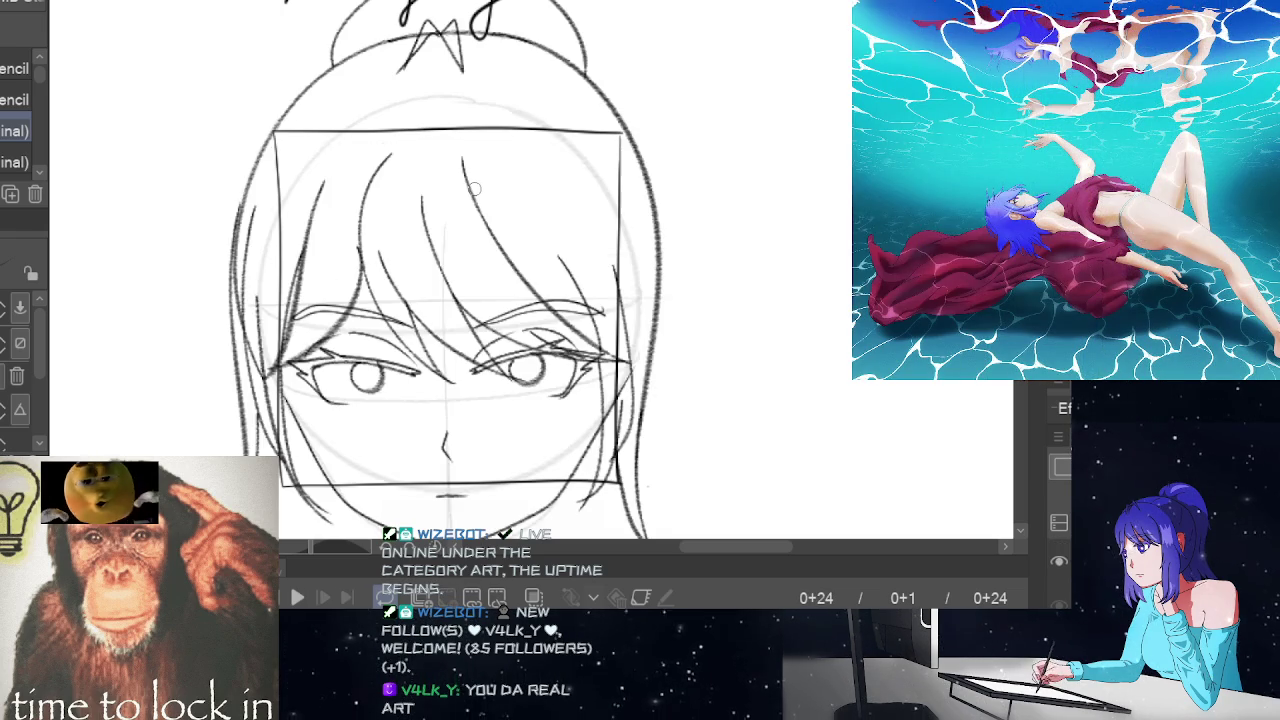
key(Left)
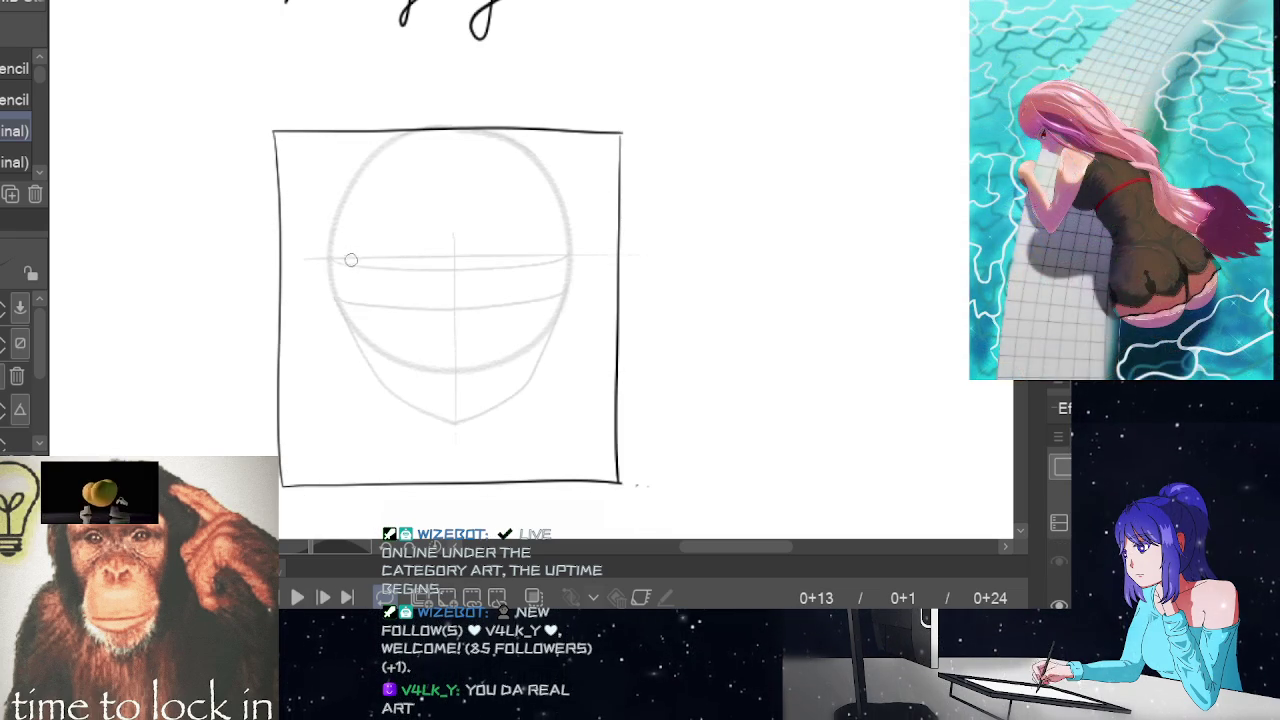
key(Left)
key(End)
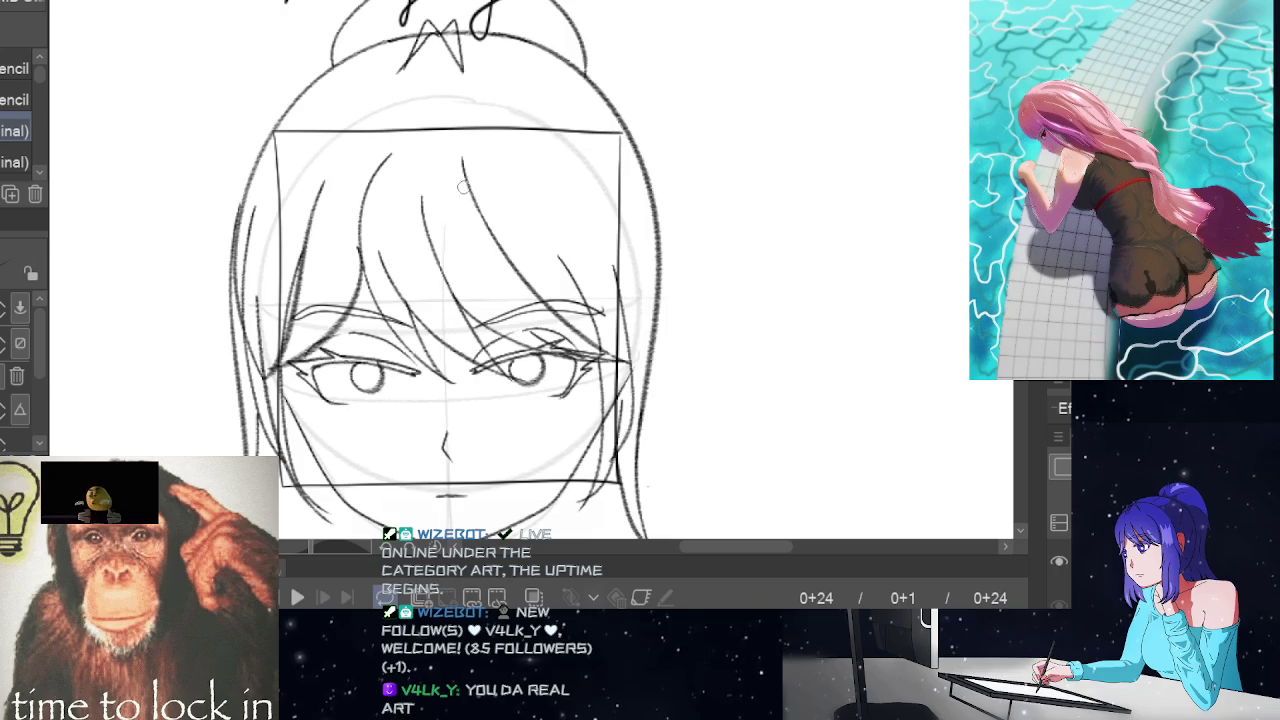
key(Left)
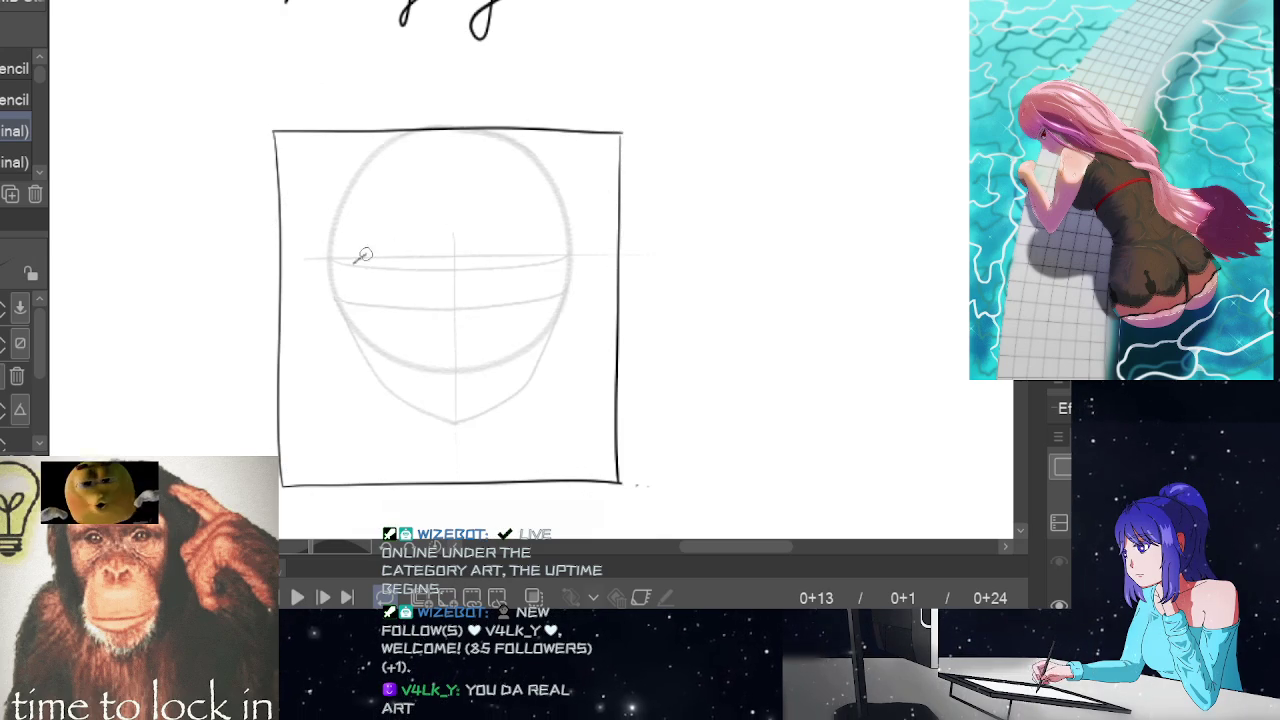
drag(357, 255, 443, 260)
key(Home)
key(space)
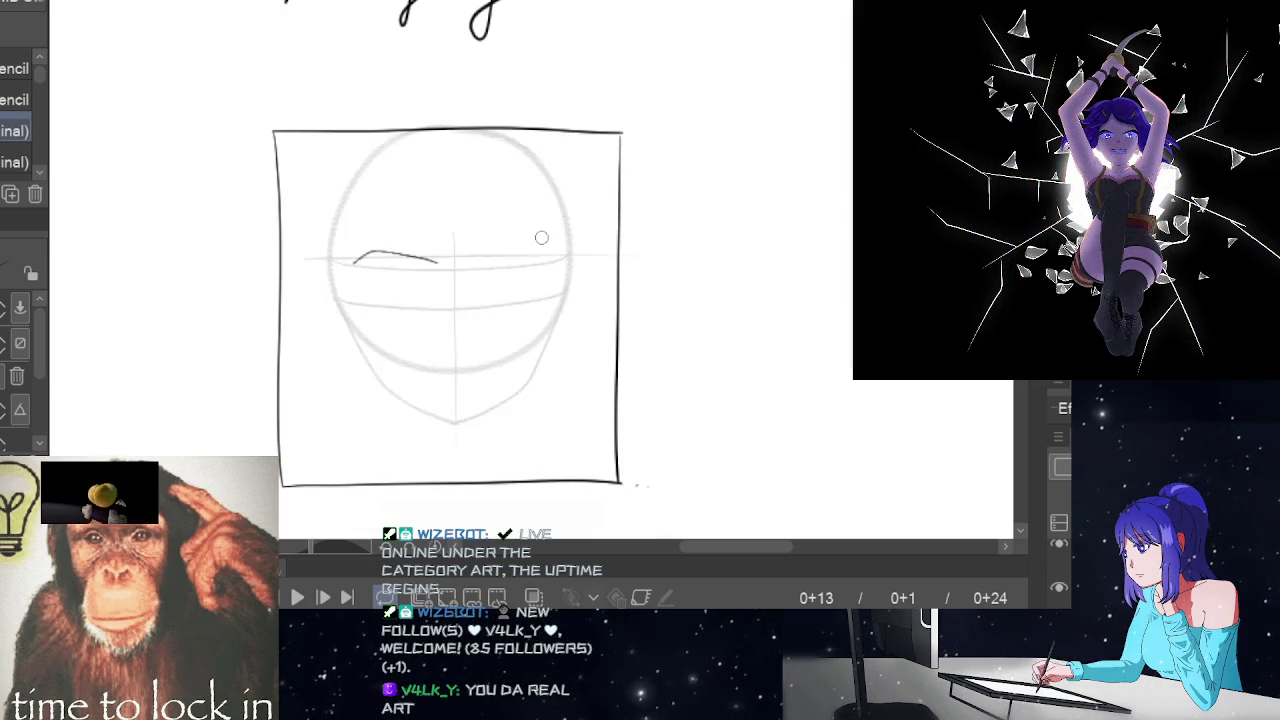
key(Left)
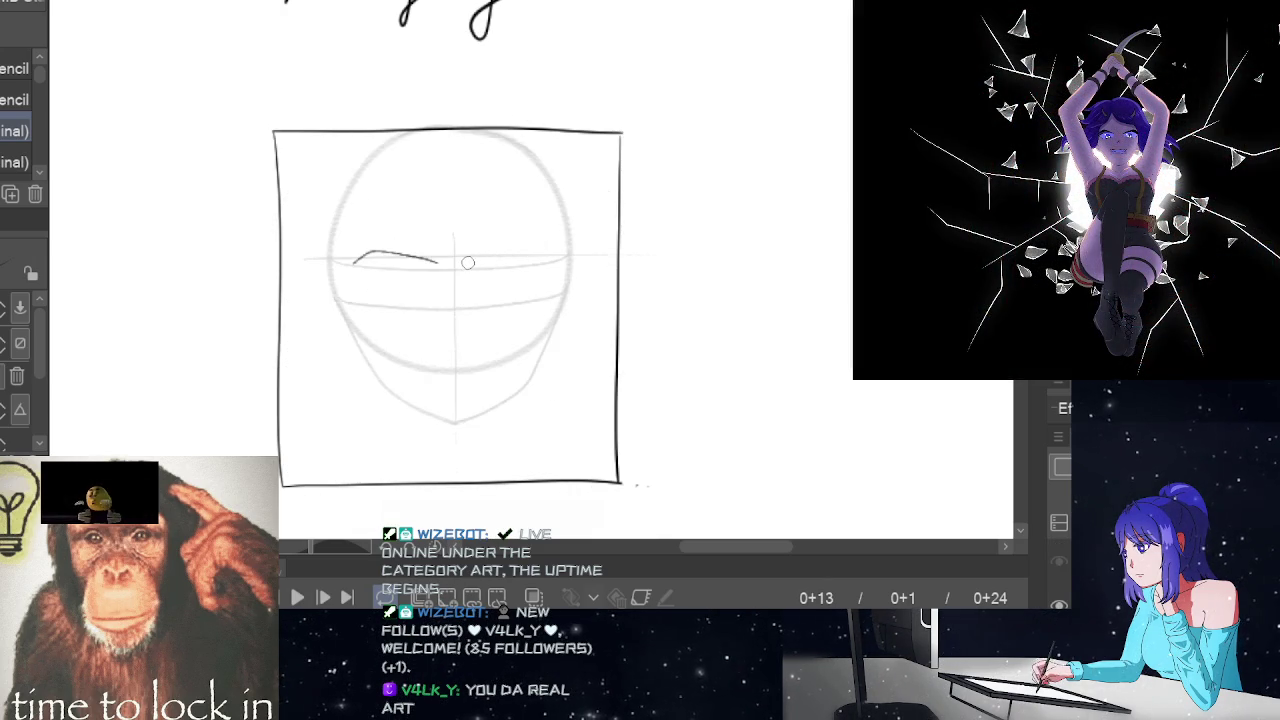
- Draw the right eyebrow ending in a small downward hook after several retries
drag(469, 262, 517, 247)
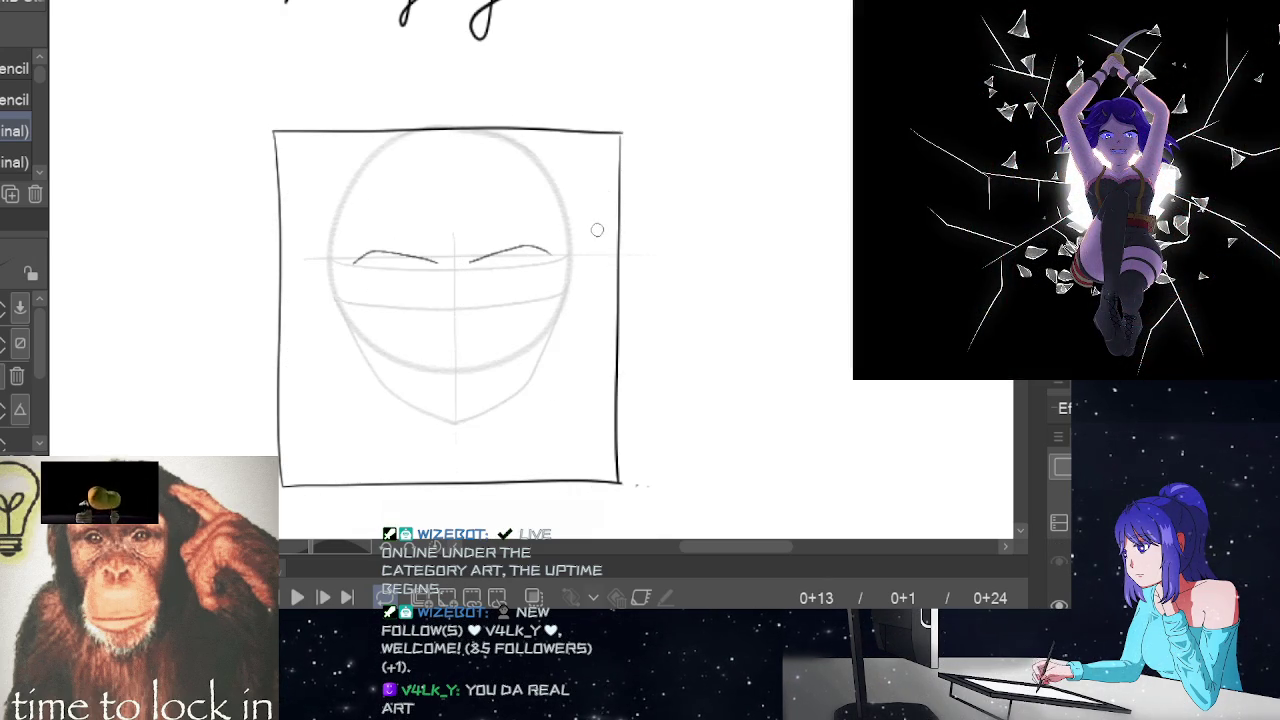
key(ctrl+z)
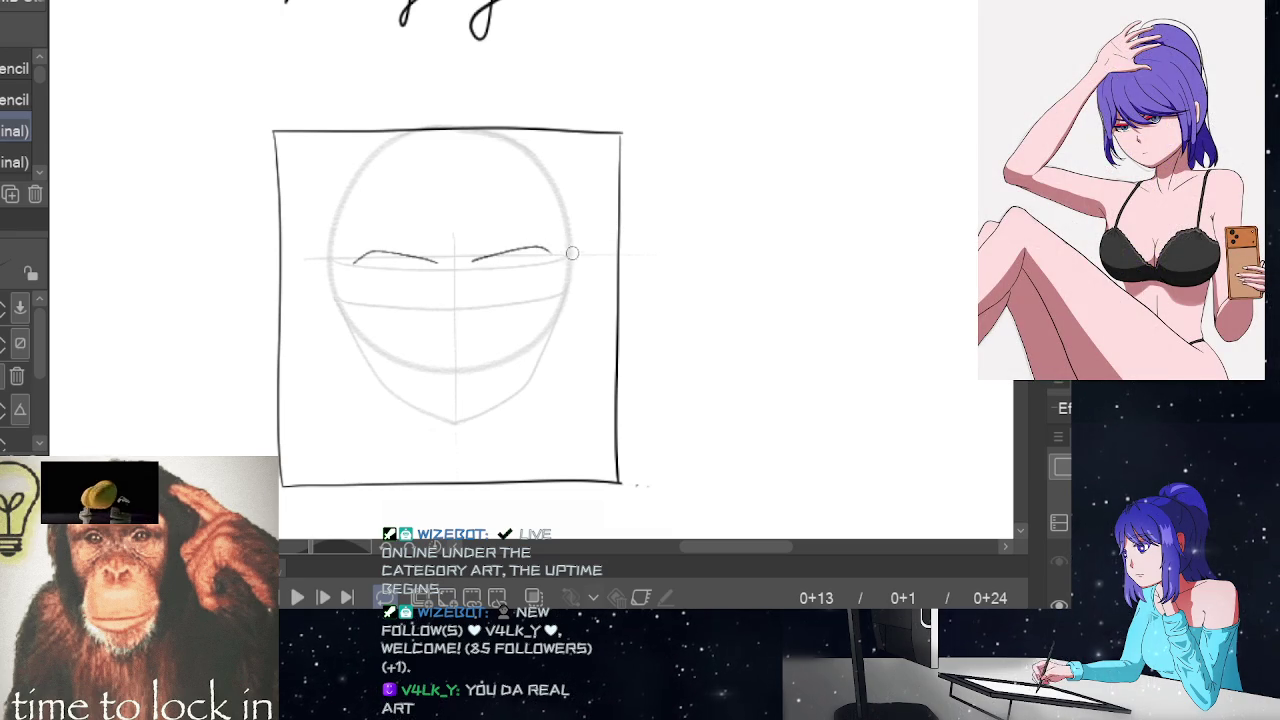
key(ctrl+z)
drag(471, 262, 543, 252)
key(ctrl+z)
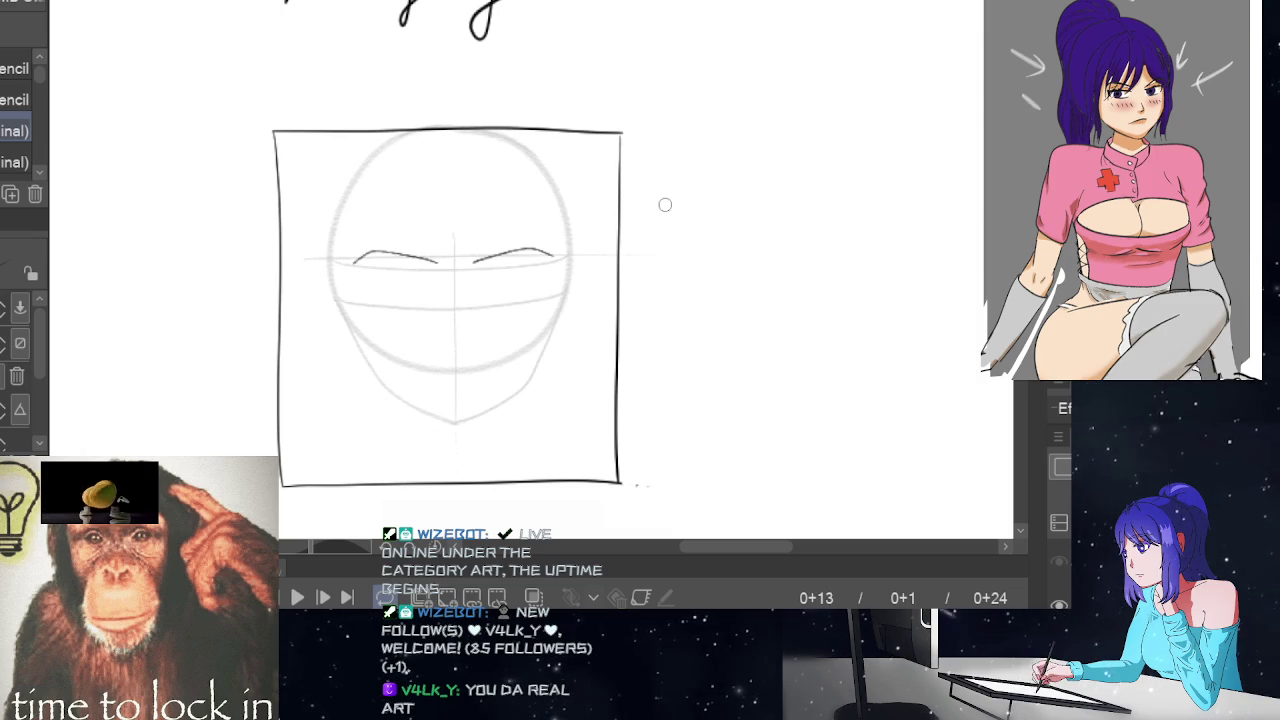
key(ctrl+z)
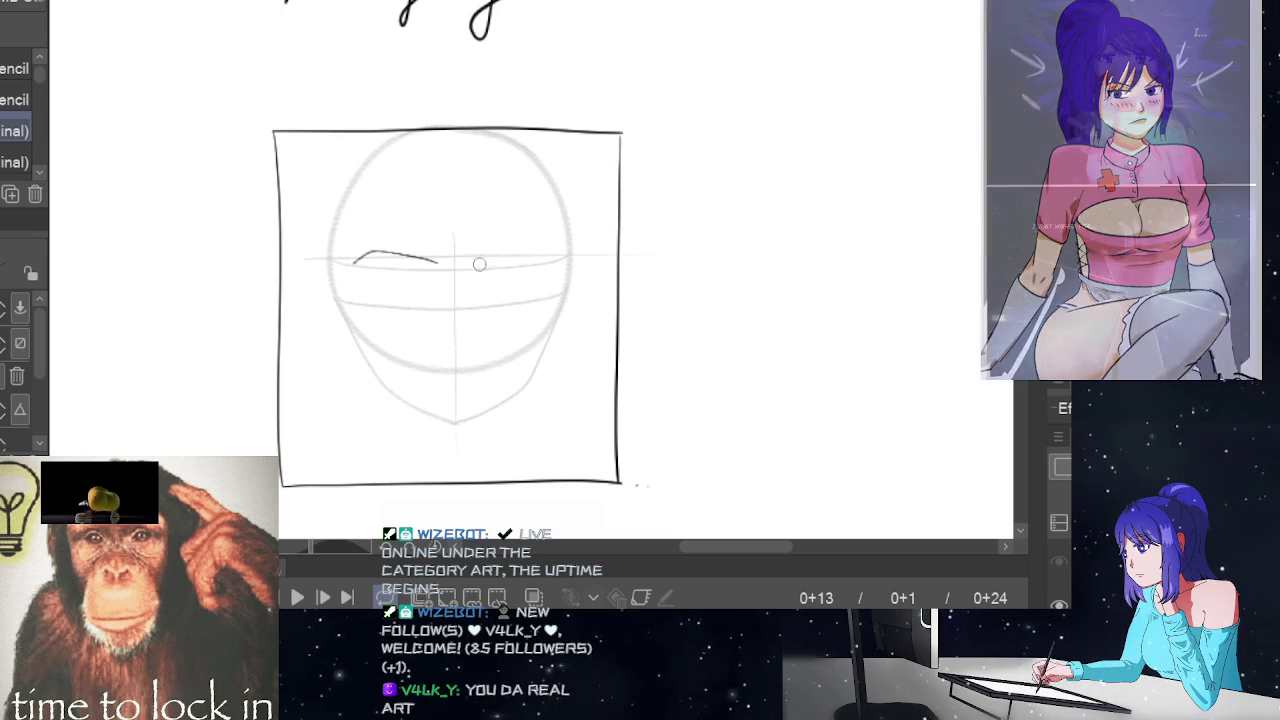
drag(471, 262, 542, 247)
key(ctrl+z)
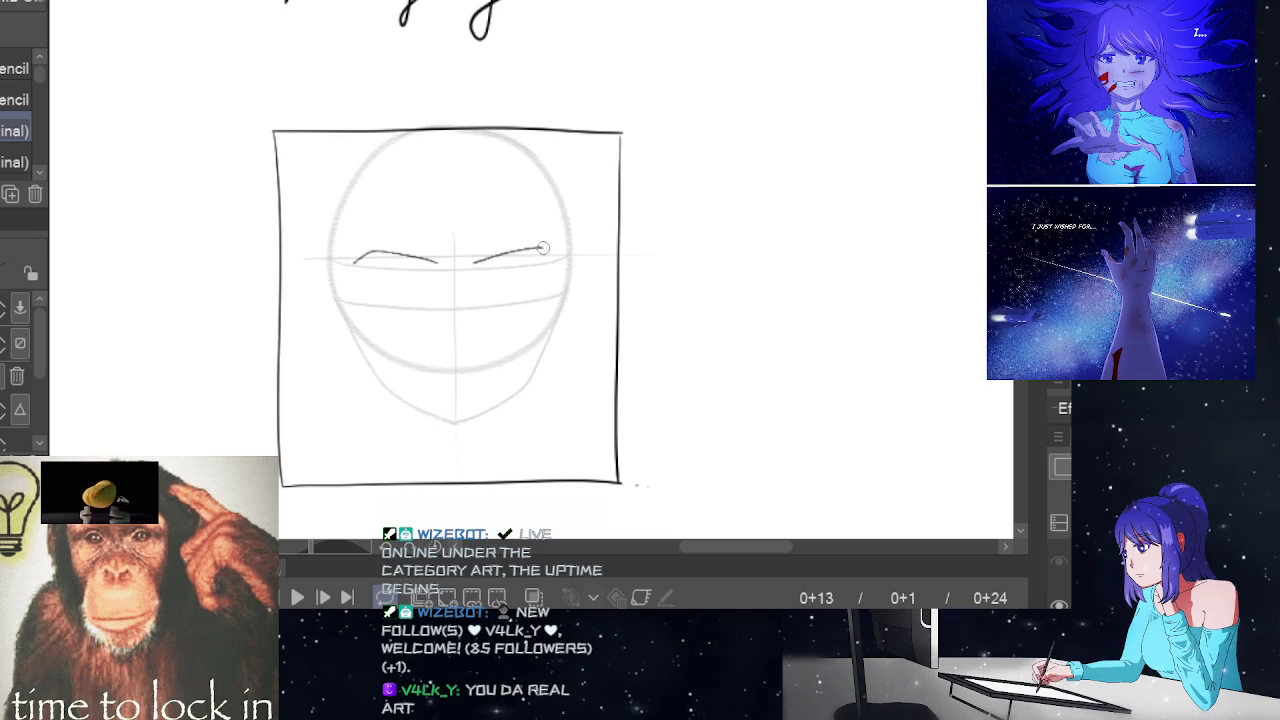
key(ctrl+z)
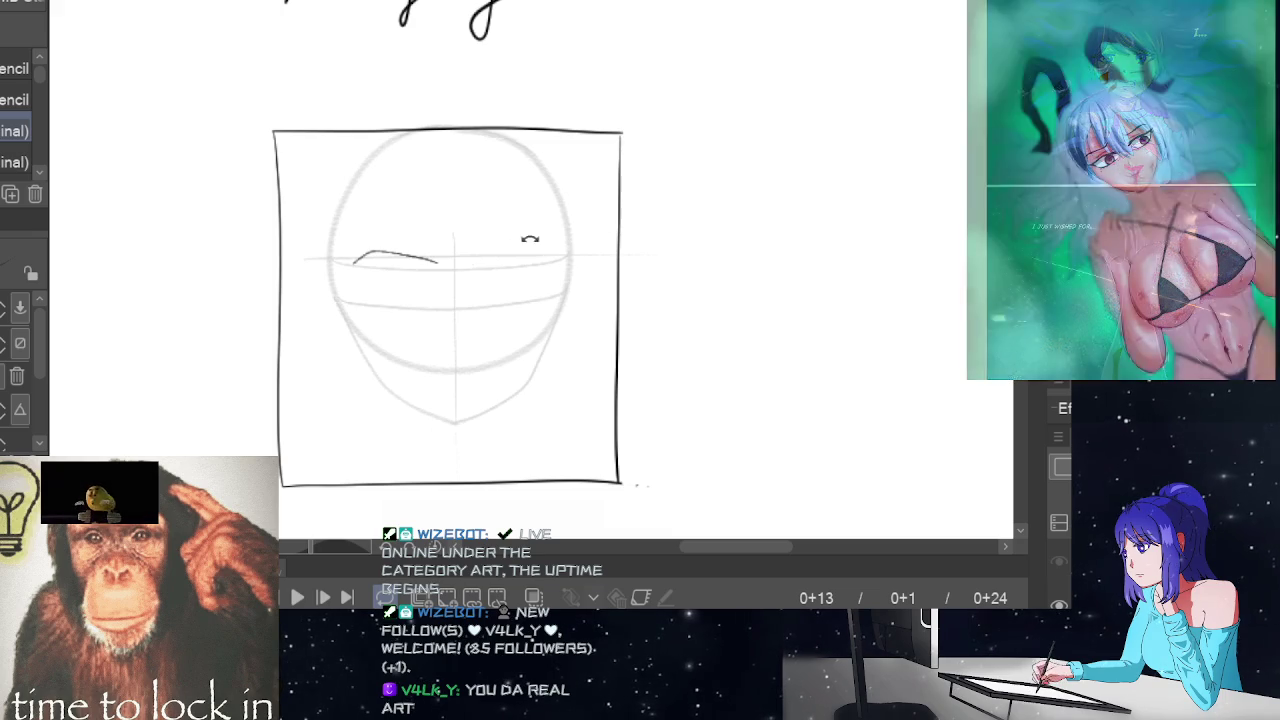
drag(531, 248, 553, 261)
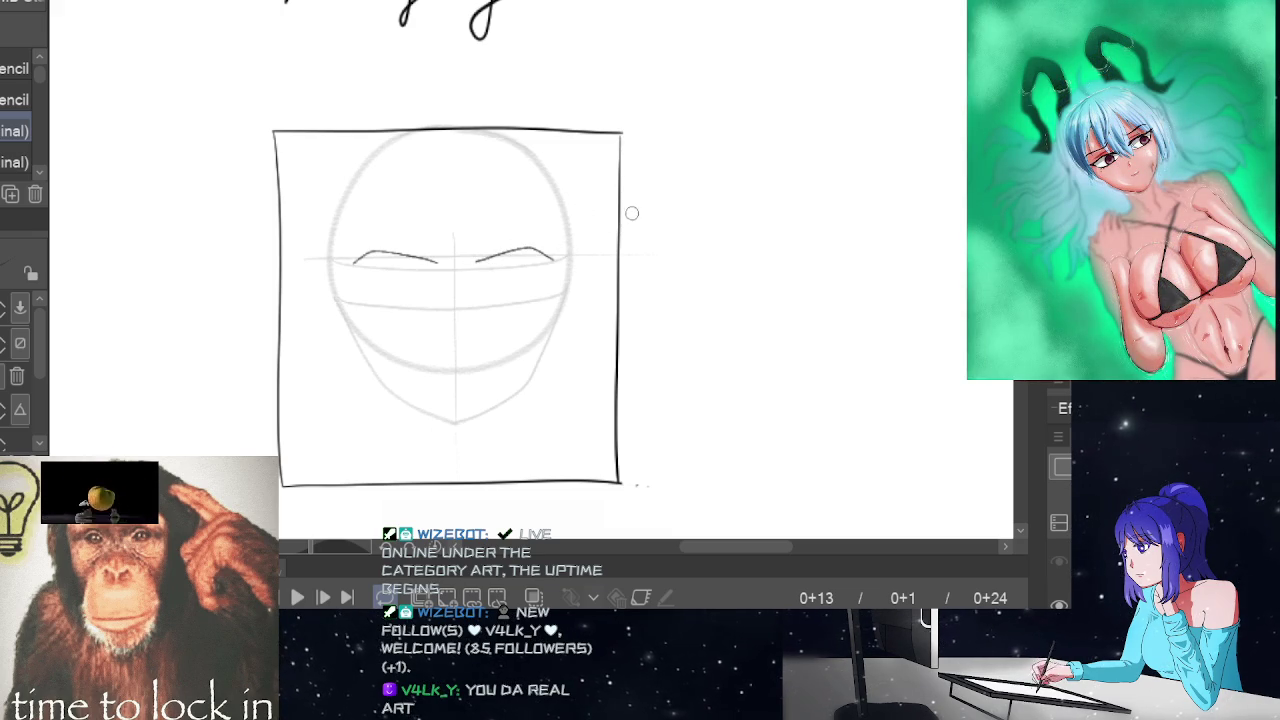
key(ctrl+z)
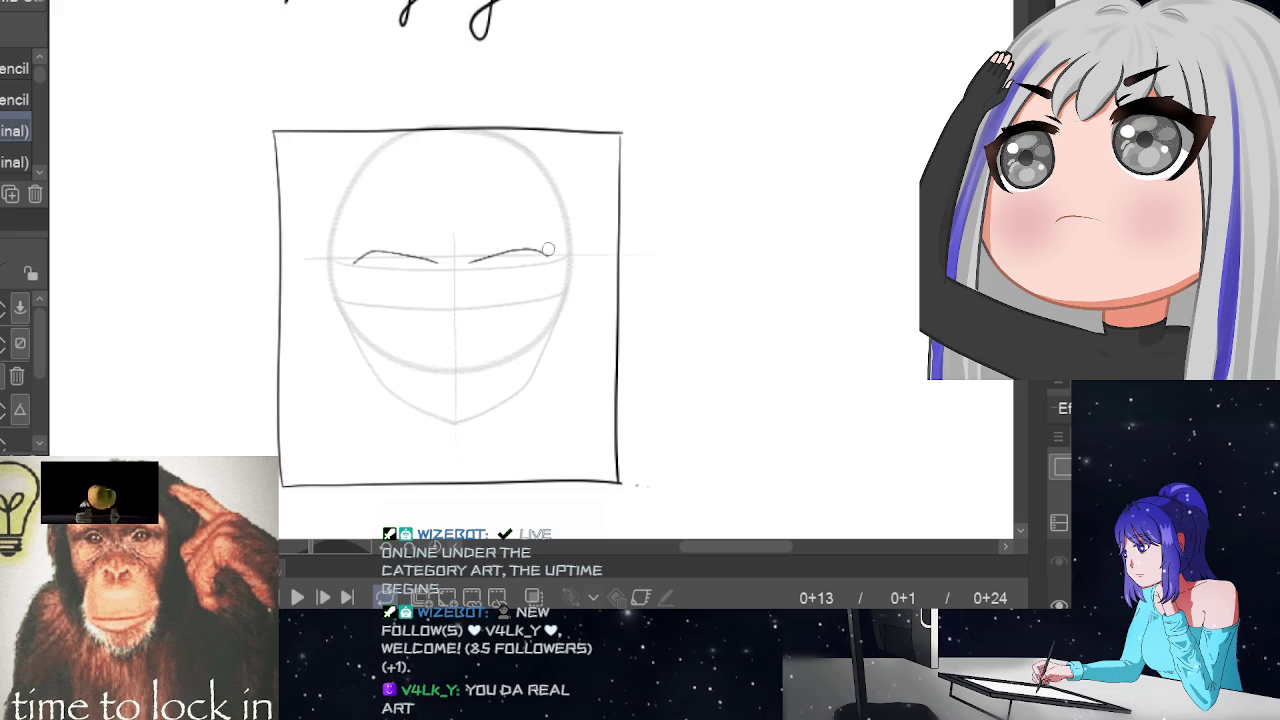
drag(548, 249, 554, 252)
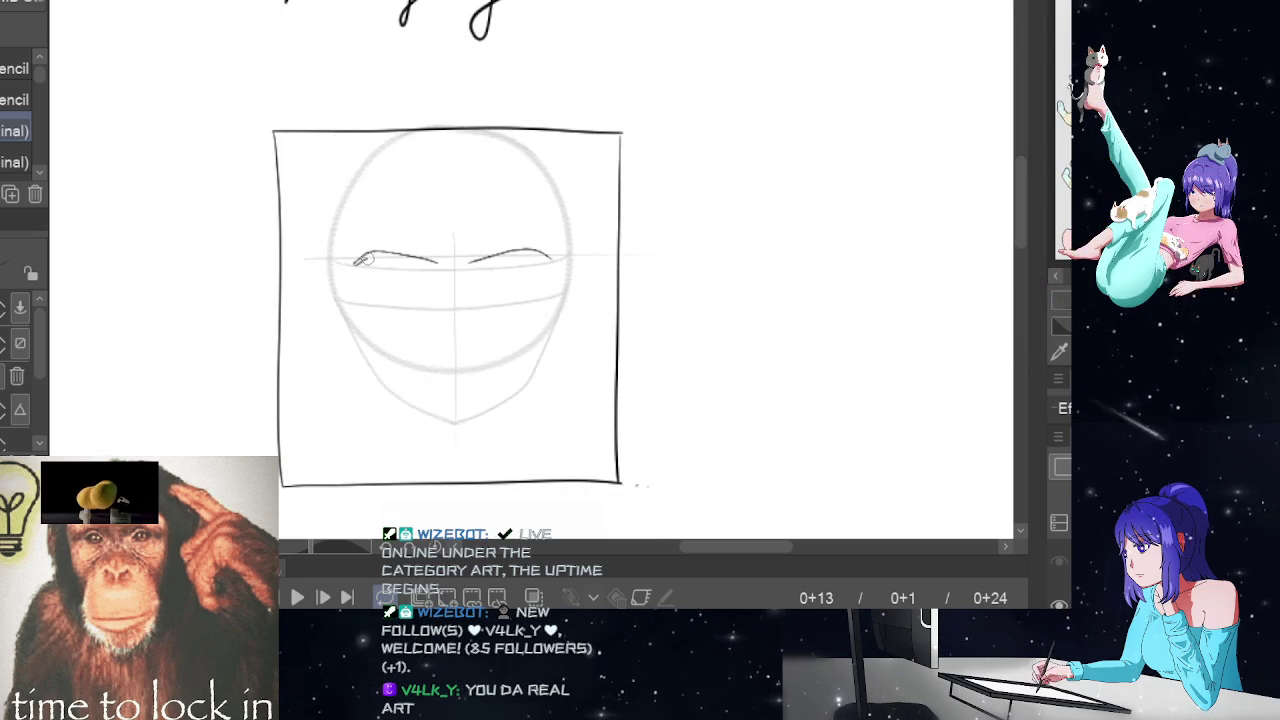
- Darken the eyebrows with a bold stroke and draw the left eye's lid line
drag(355, 262, 550, 258)
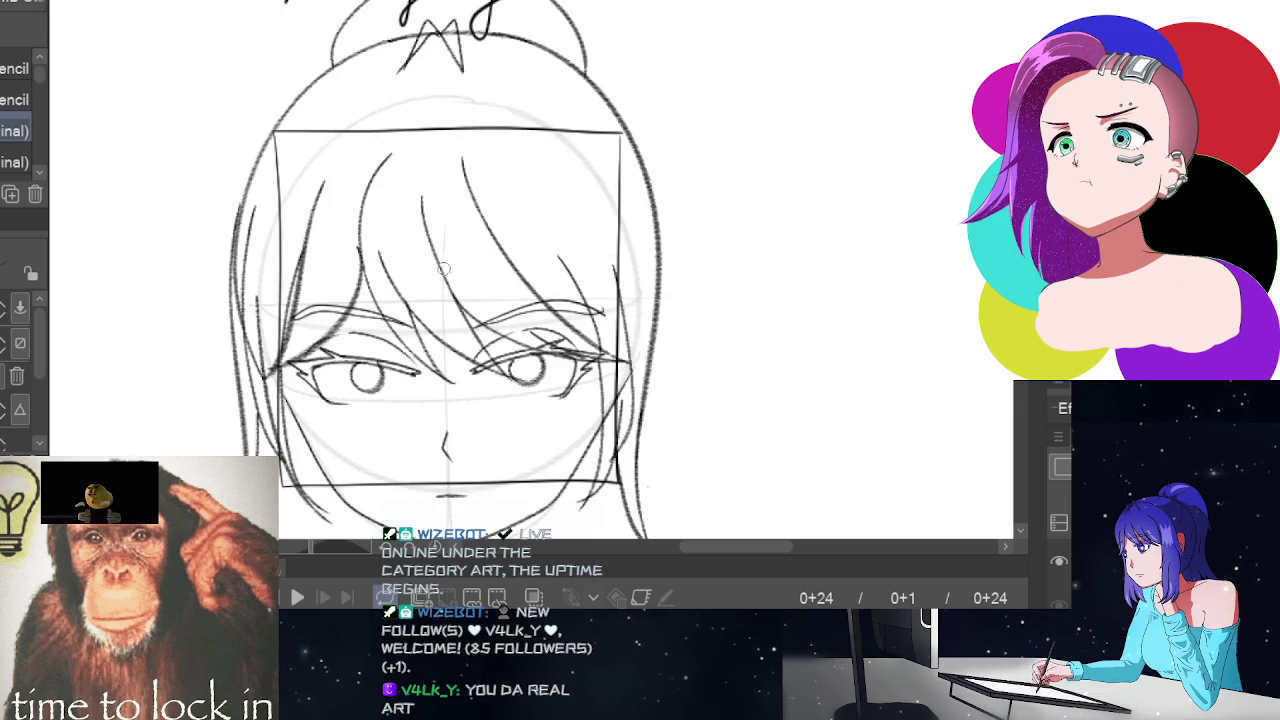
drag(368, 287, 428, 286)
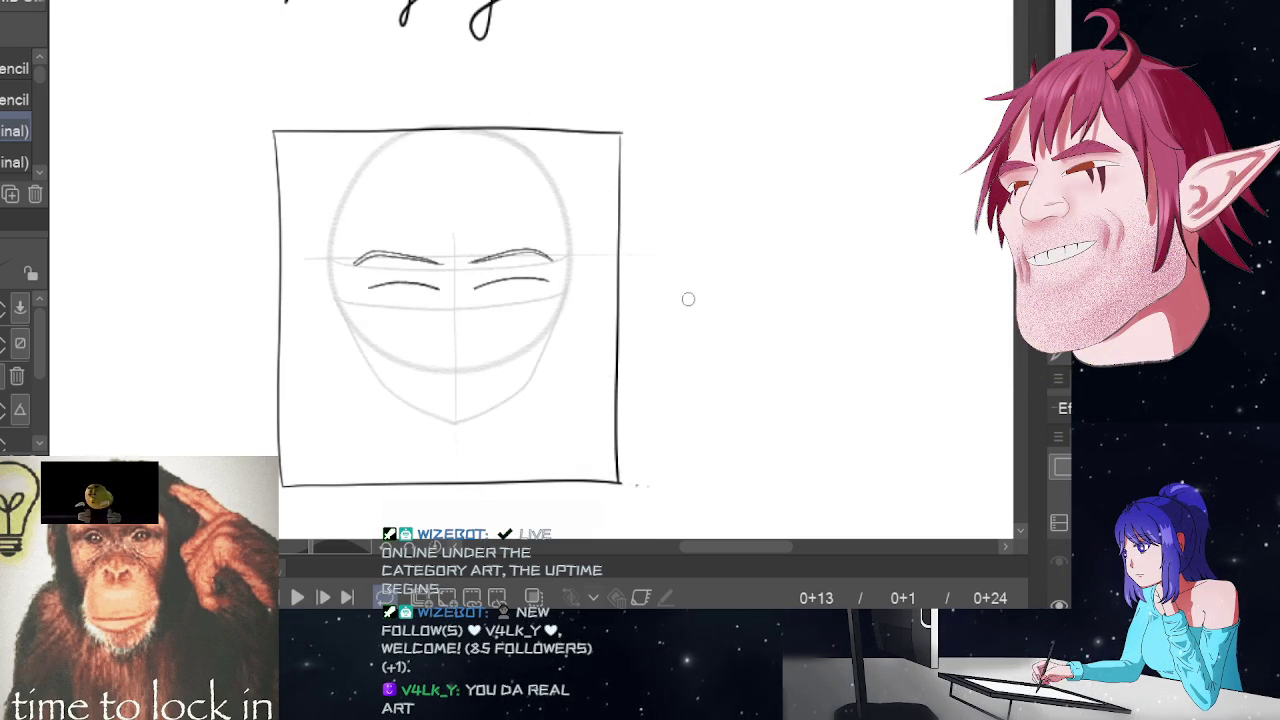
key(Home)
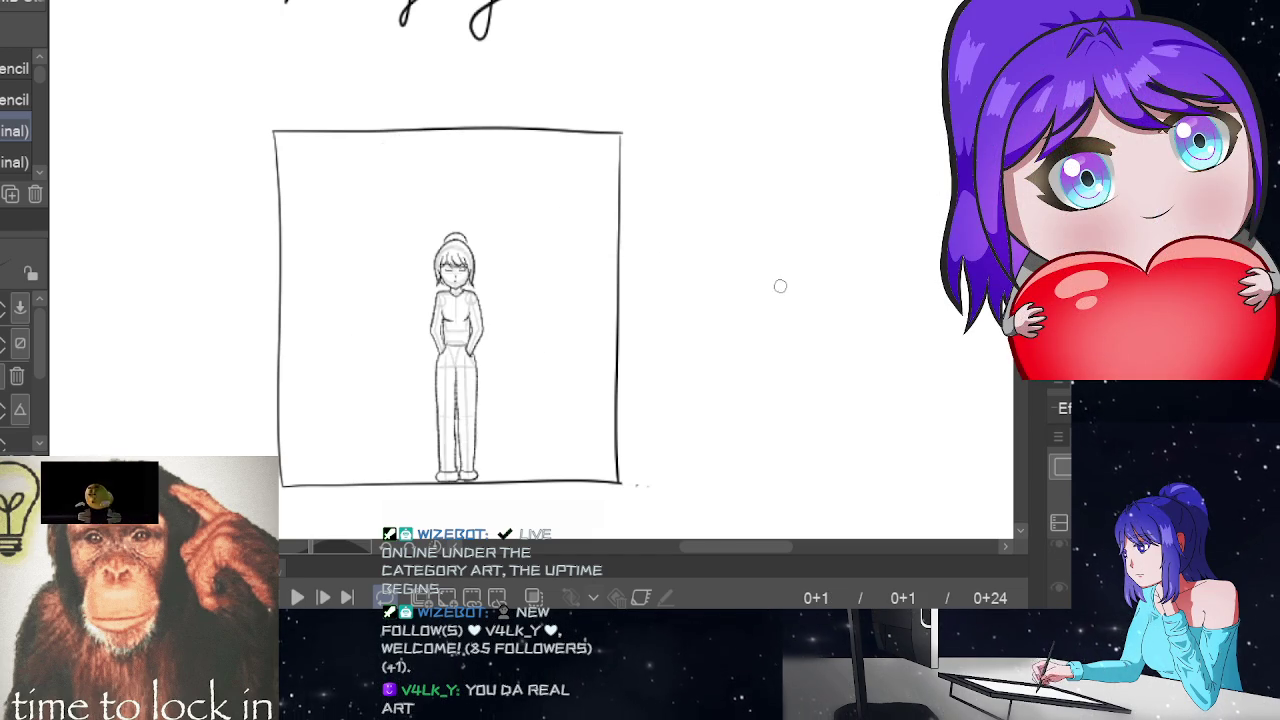
key(End)
- Flip between frames 0+13 and 0+24 and play the animation to compare
key(Home)
key(End)
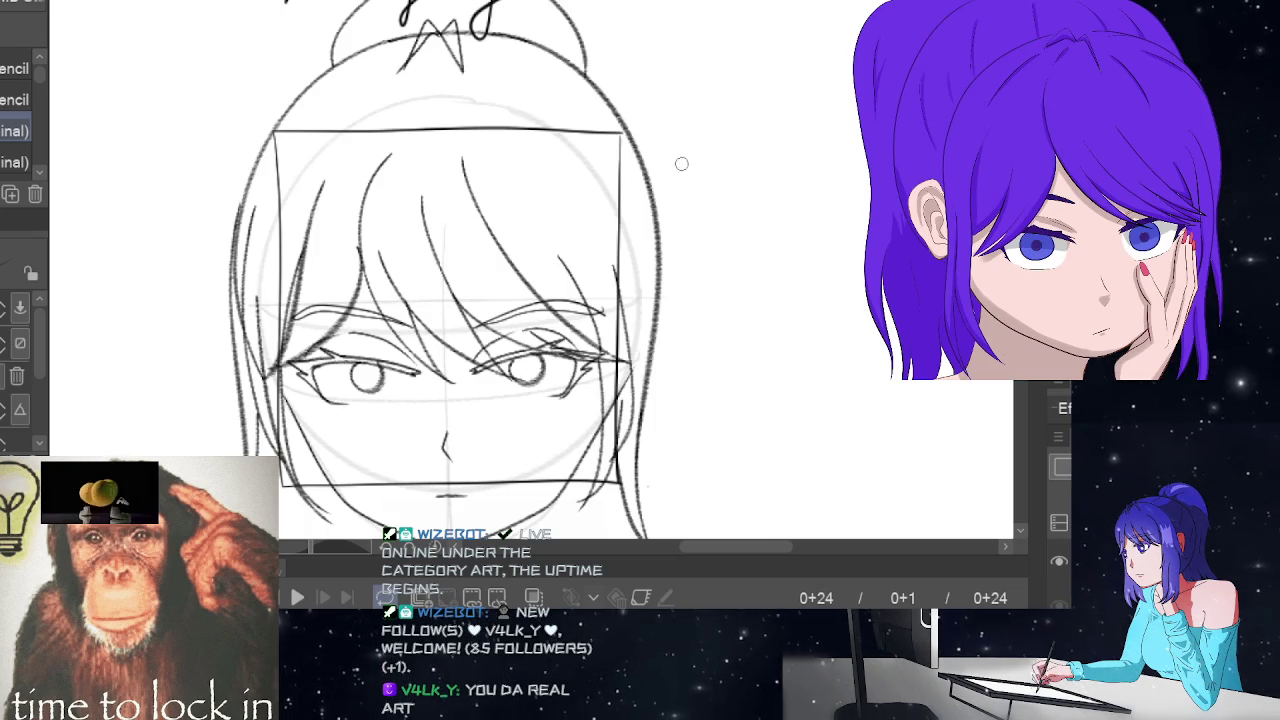
key(Left)
key(Right)
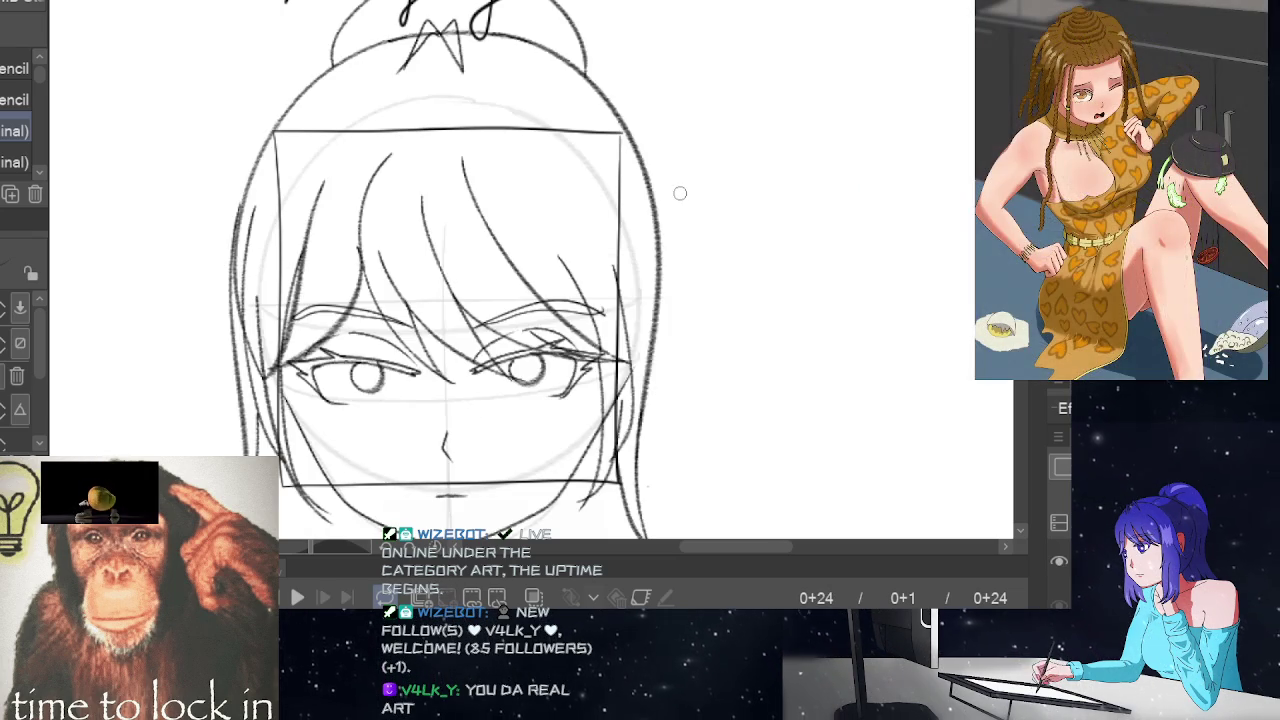
key(Left)
key(Right)
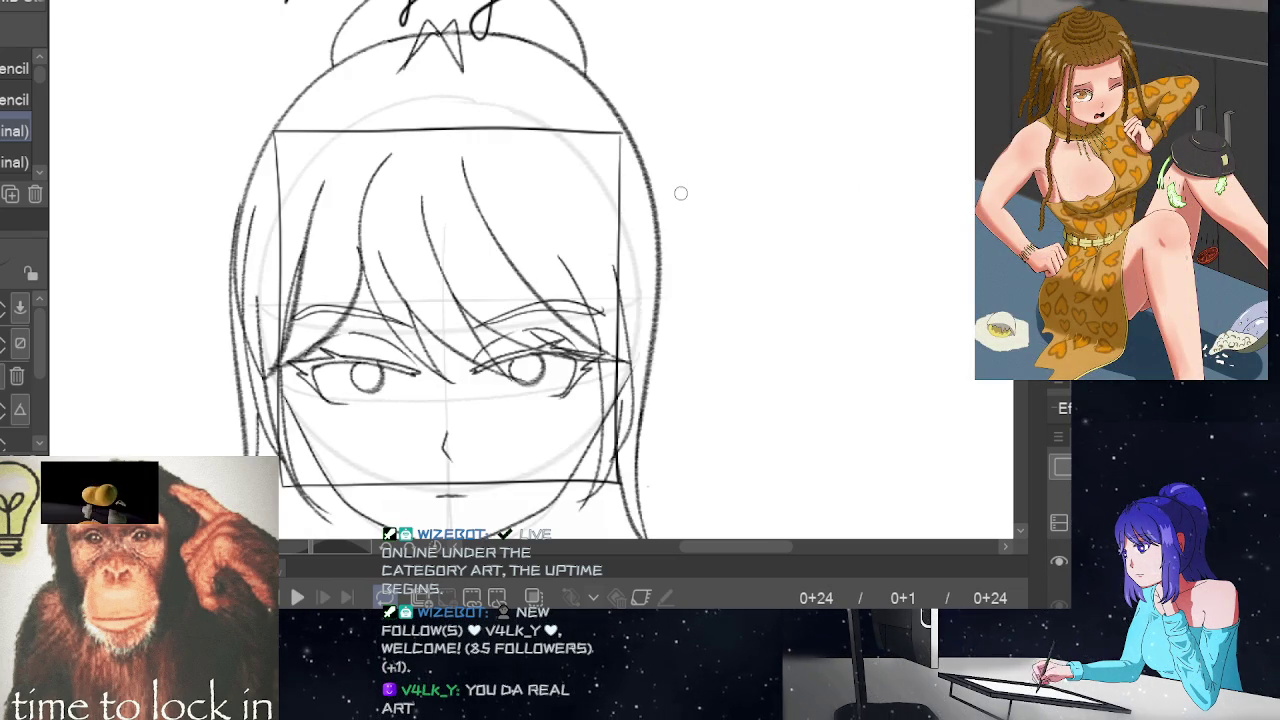
key(Left)
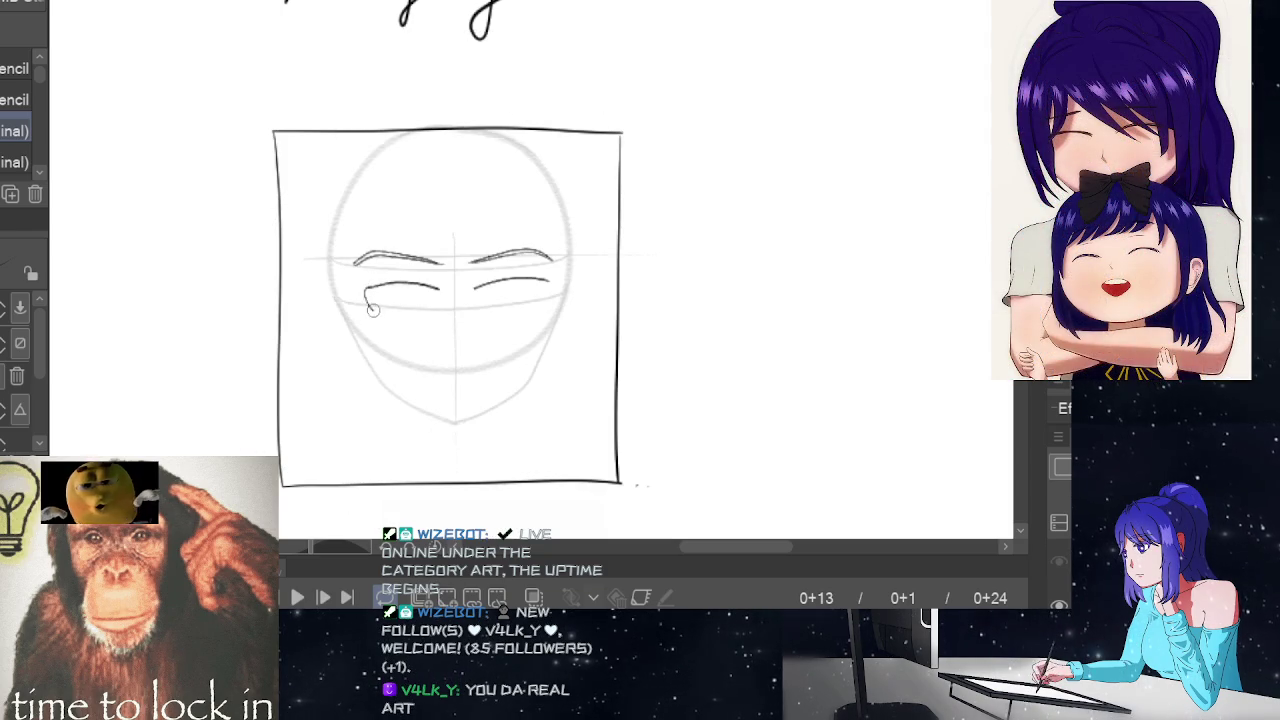
key(Home)
key(space)
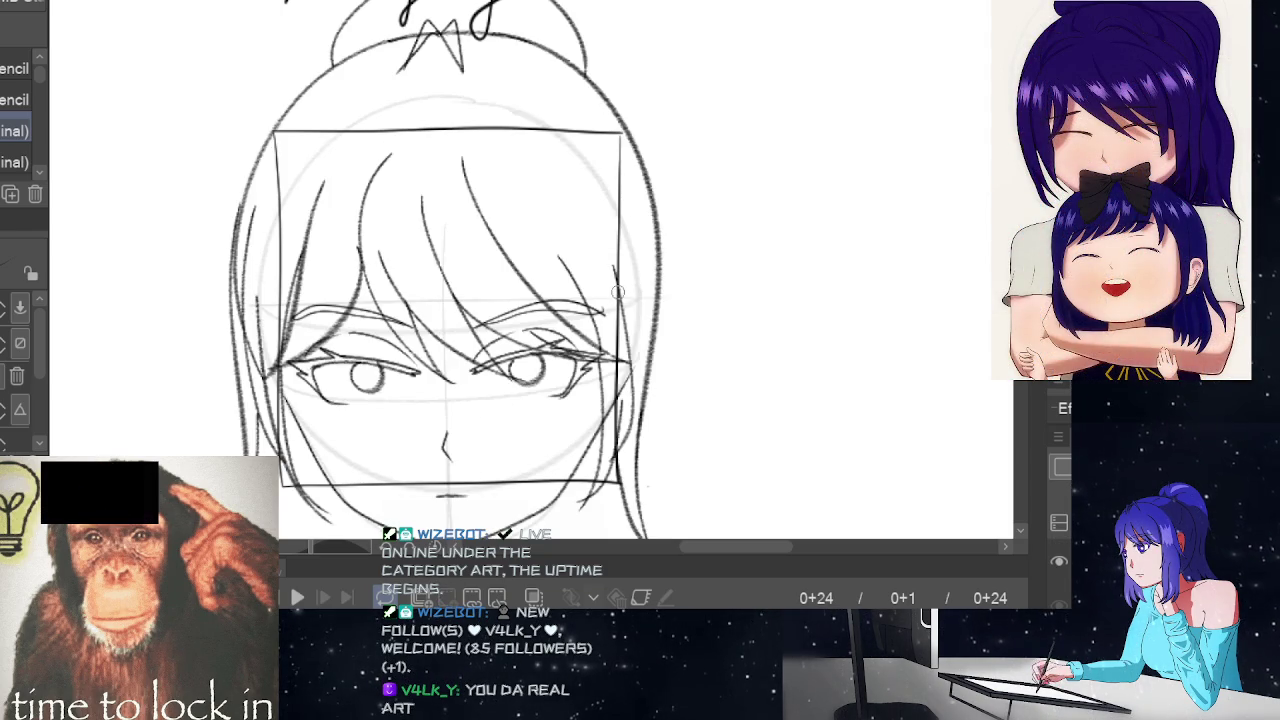
key(space)
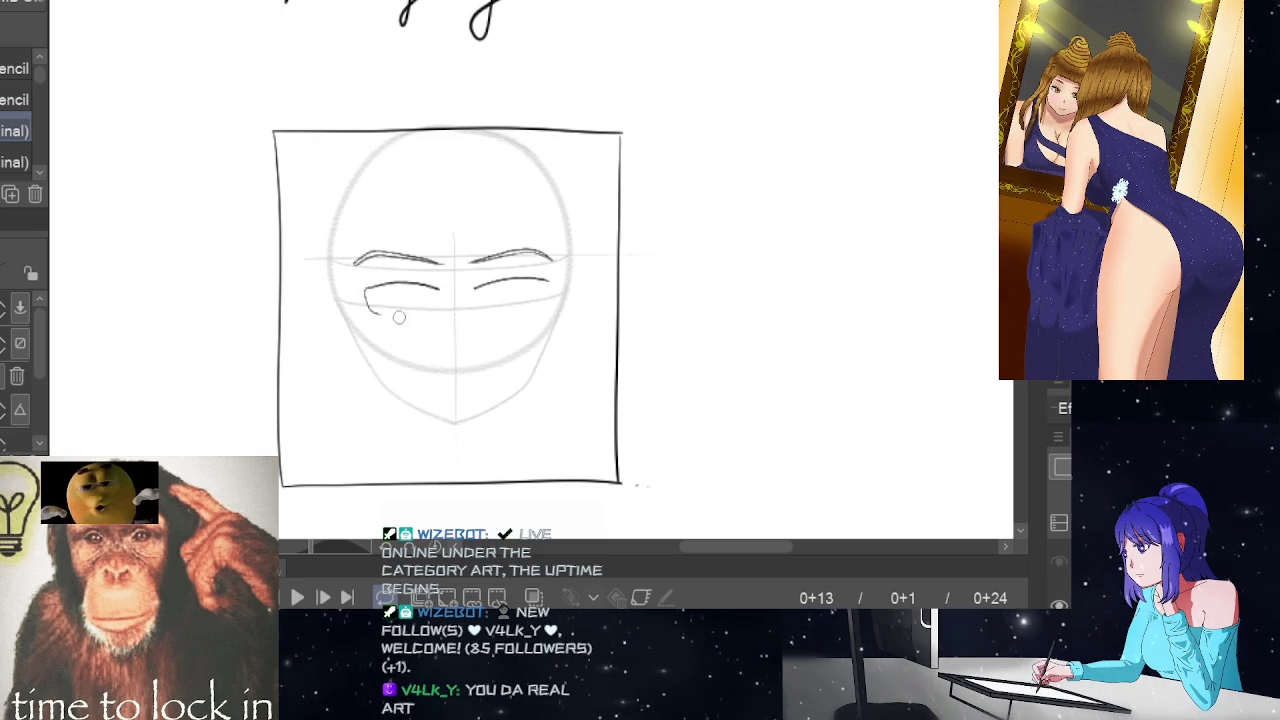
- Add a short curve at the left eye's outer end, previewing playback
key(space)
key(space)
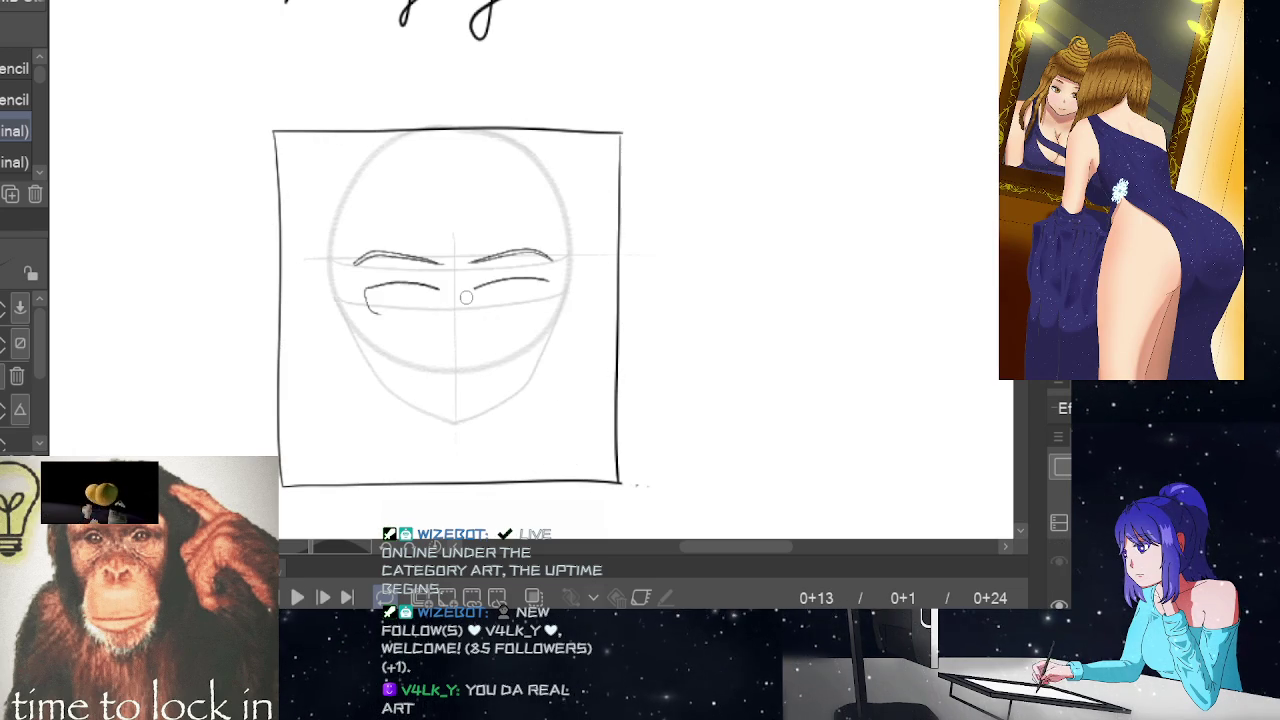
drag(367, 291, 374, 309)
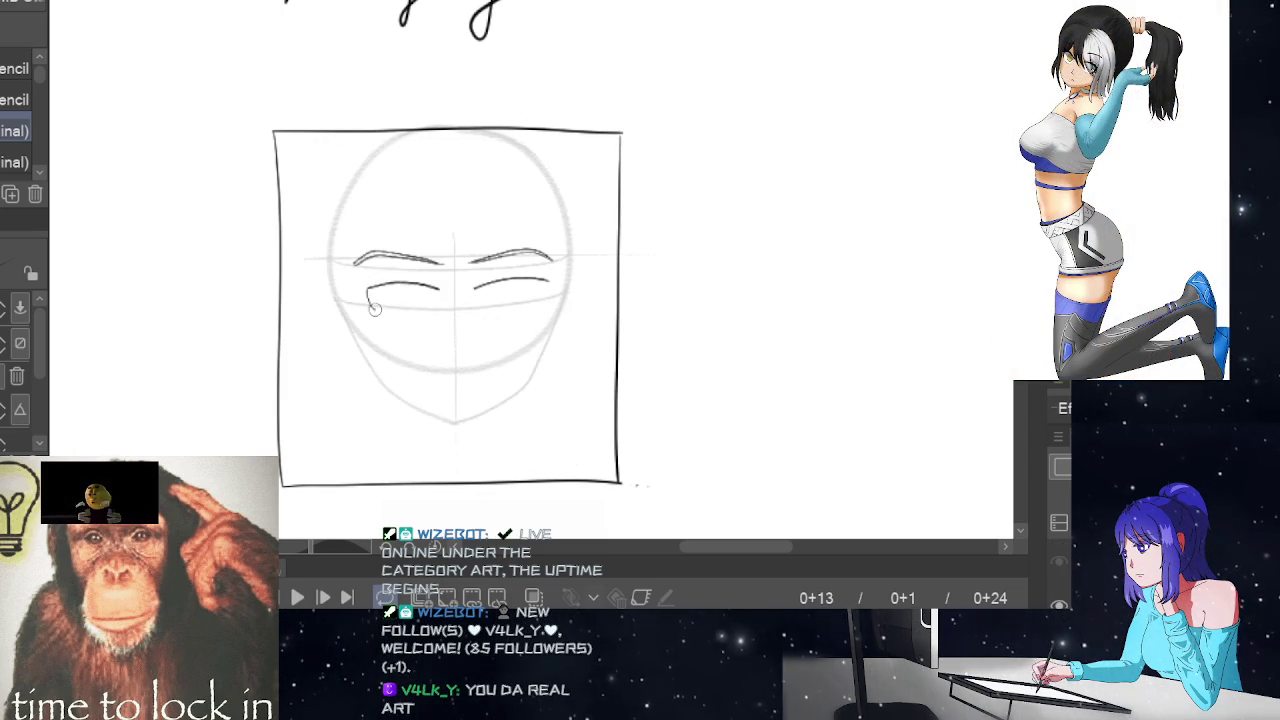
key(space)
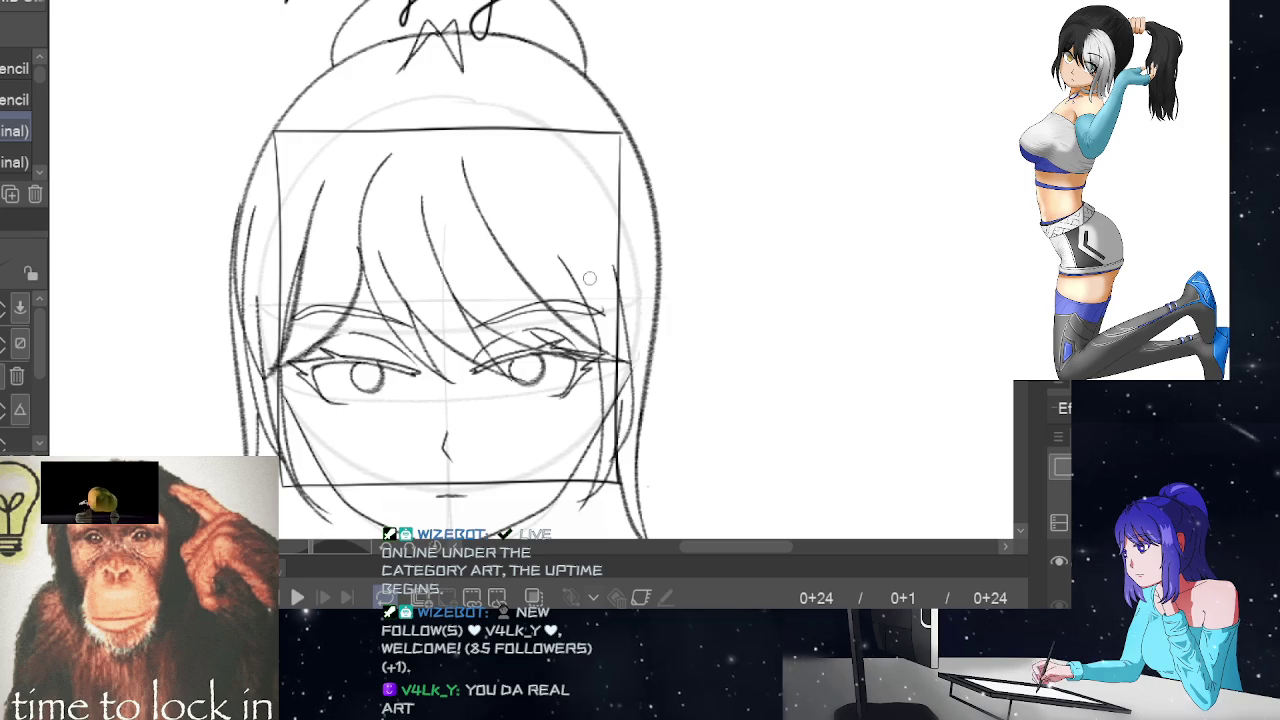
key(space)
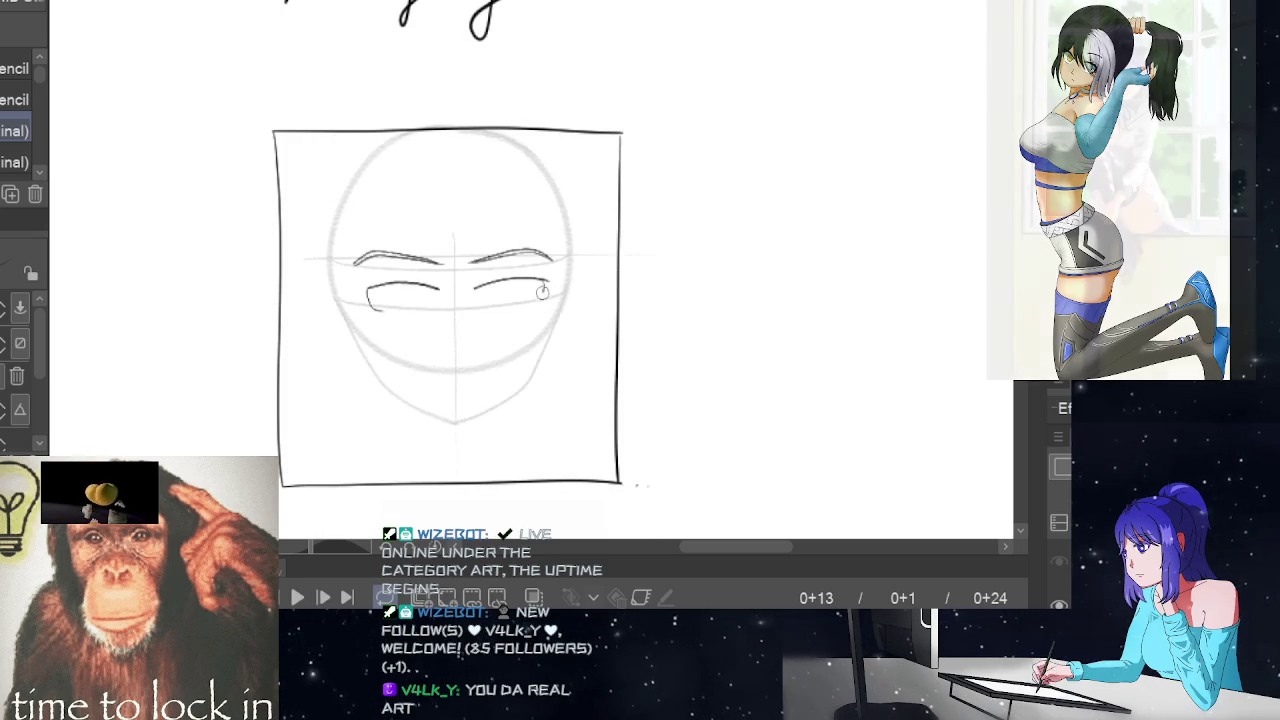
key(space)
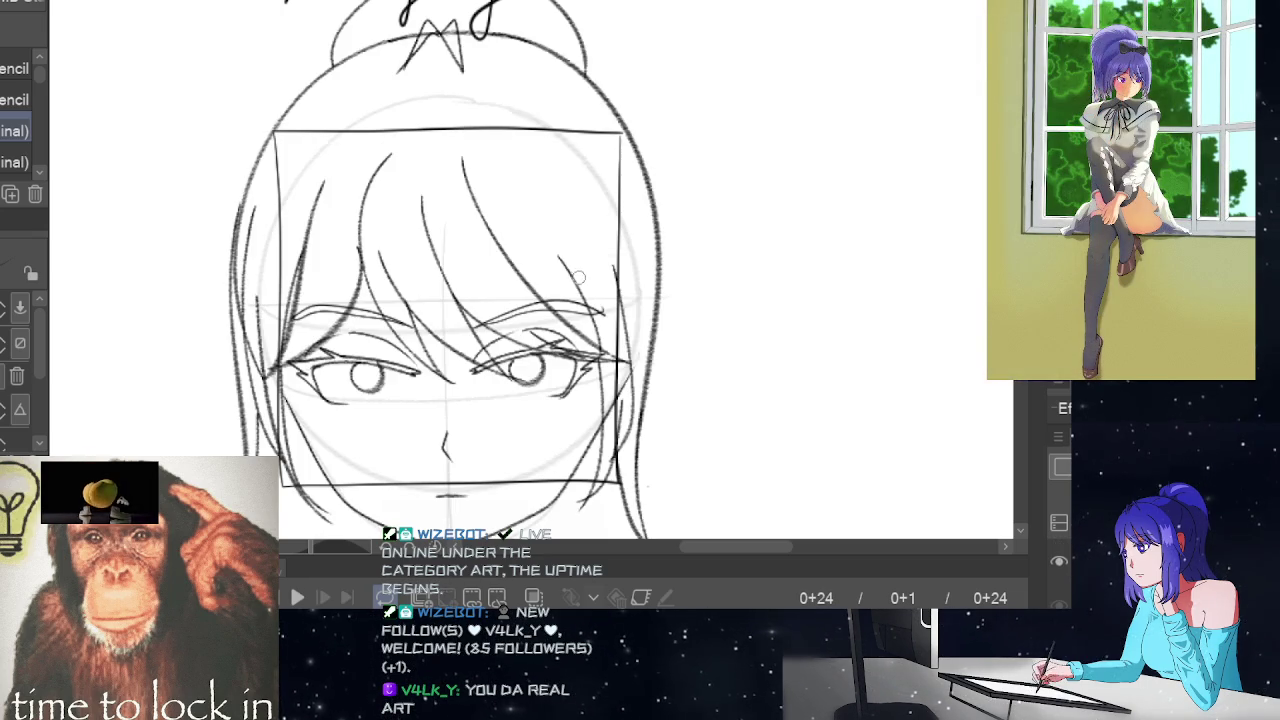
key(space)
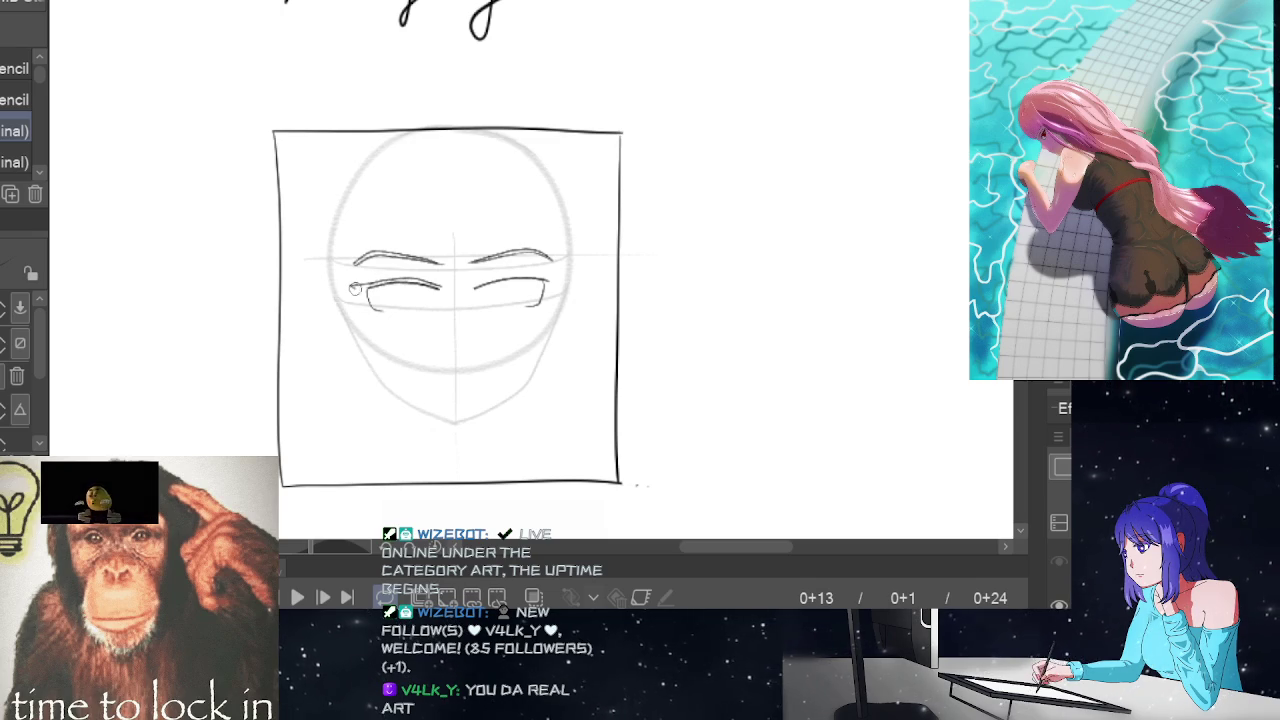
drag(356, 292, 378, 308)
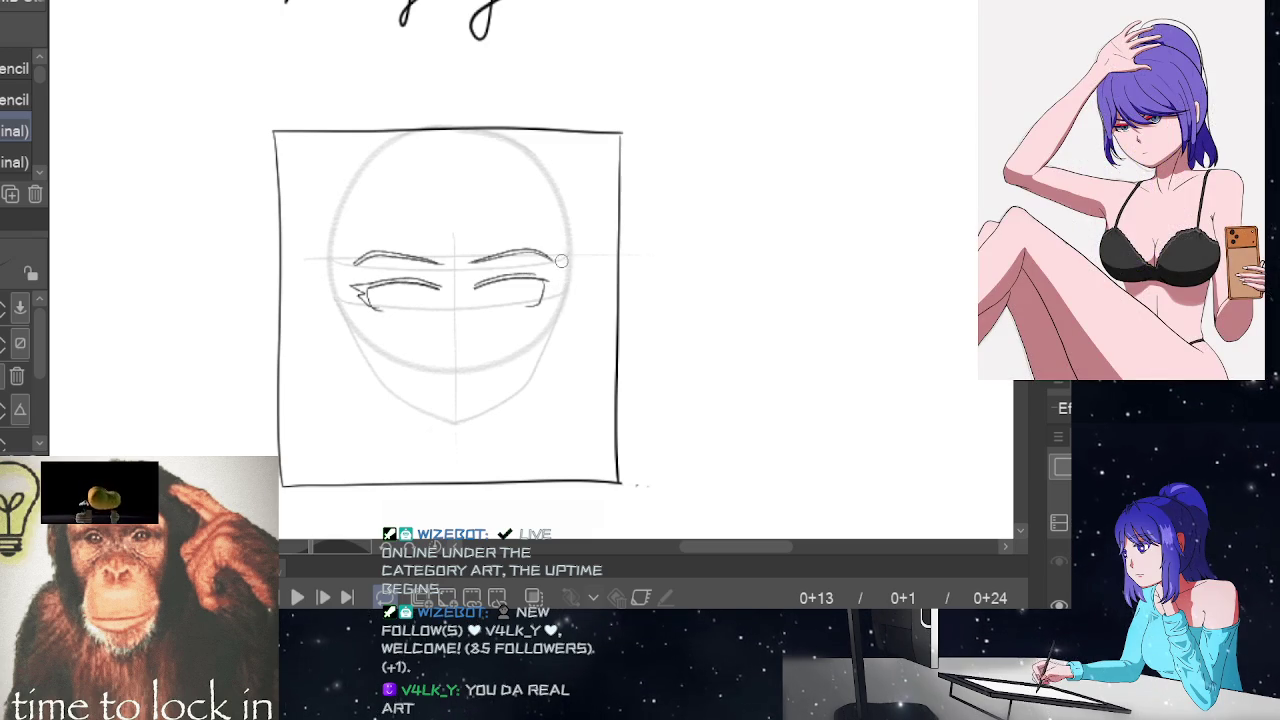
key(ctrl+z)
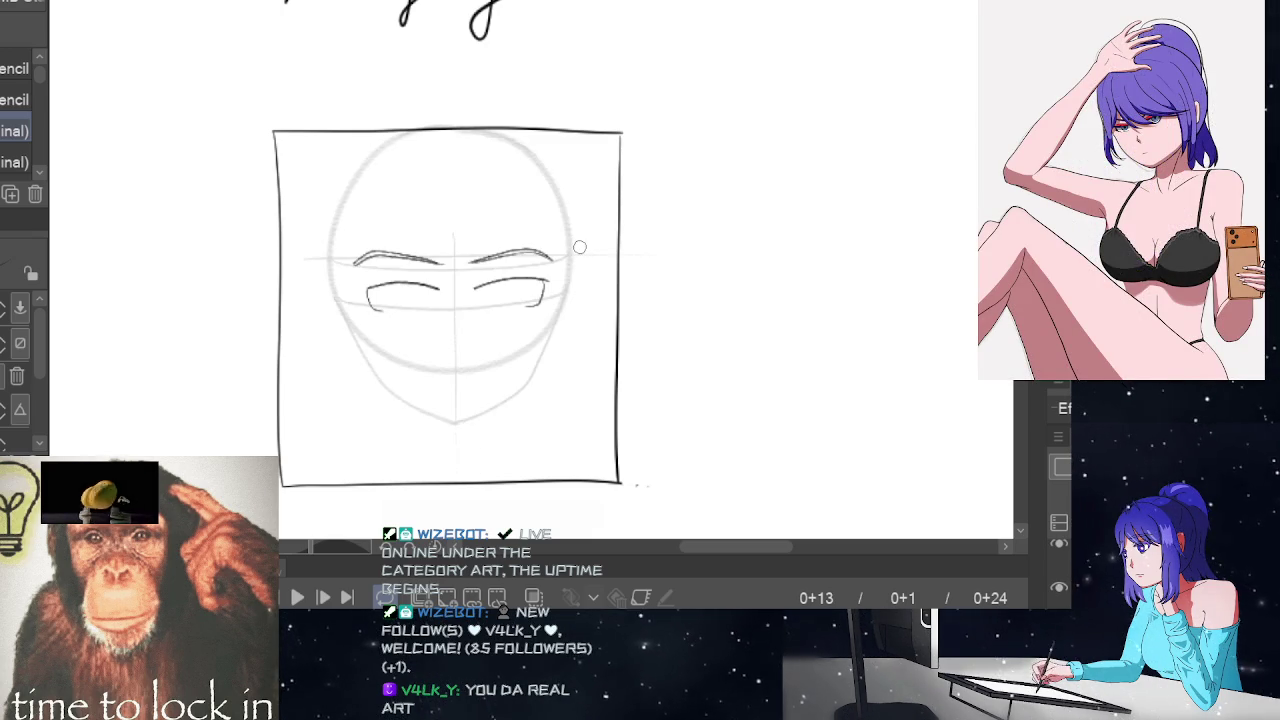
- Compare with frame 0+24 and retrace the left eye's upper lid
key(End)
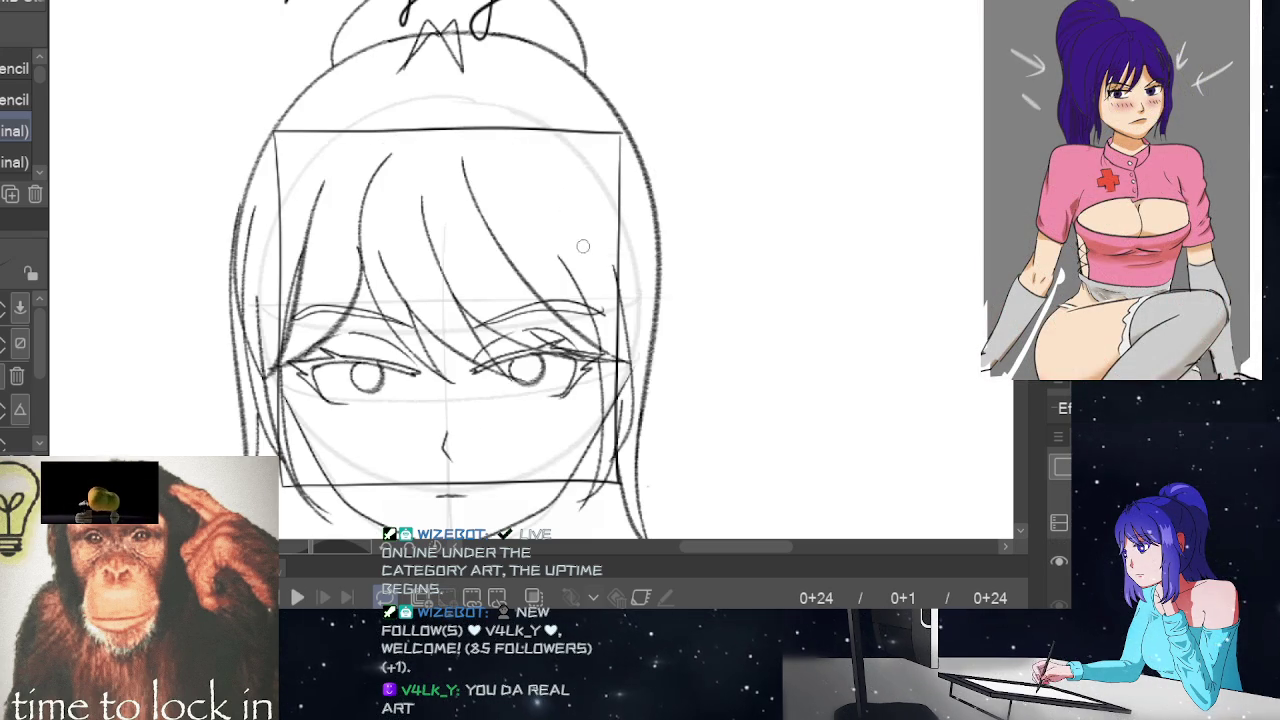
key(Home)
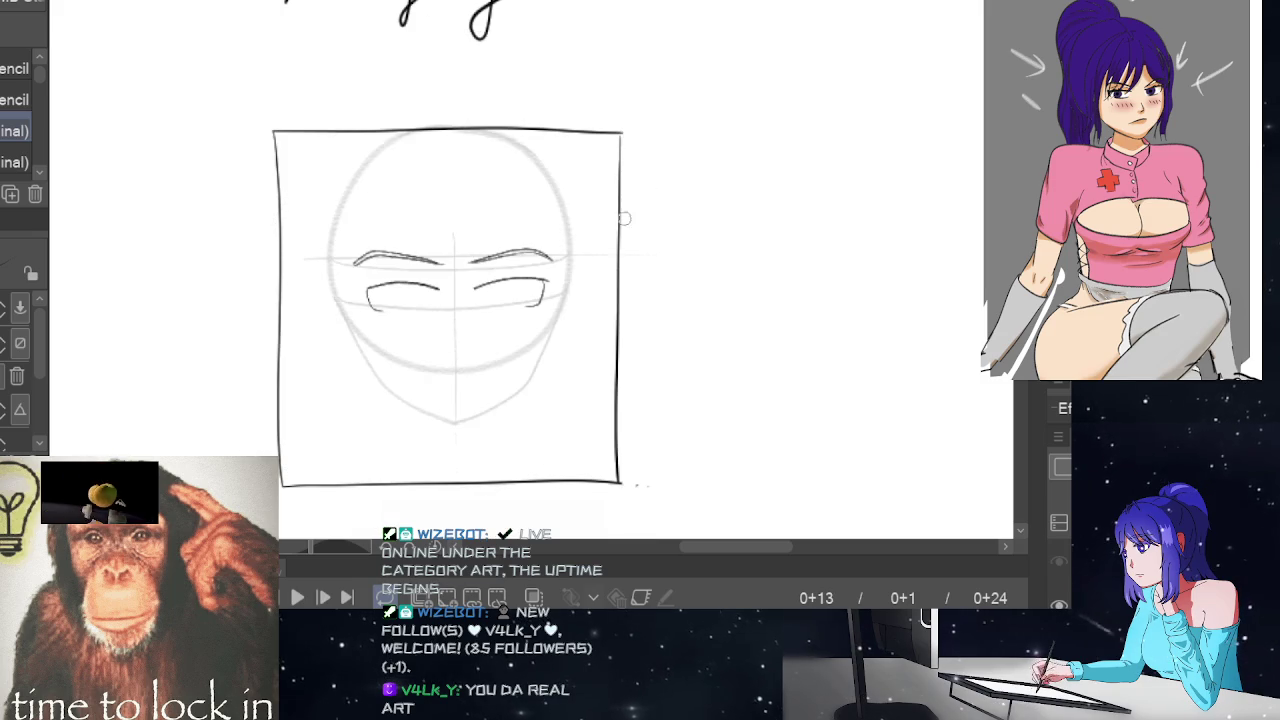
key(e)
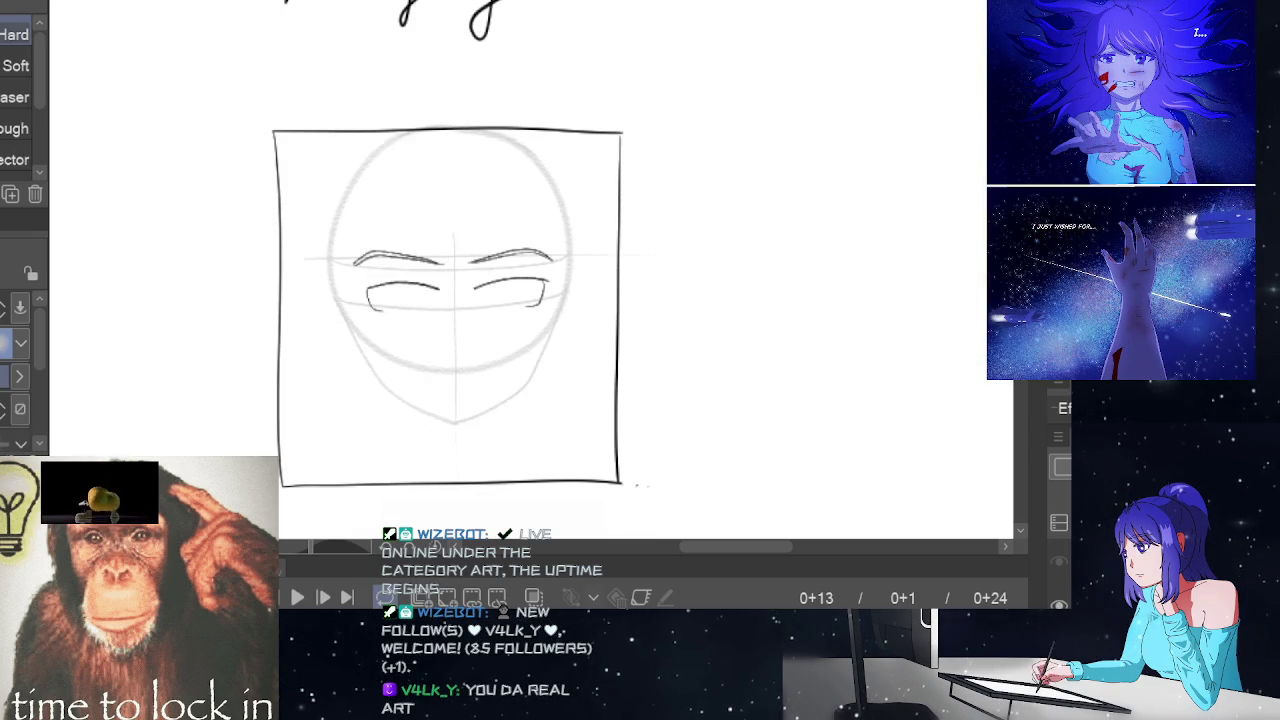
key(p)
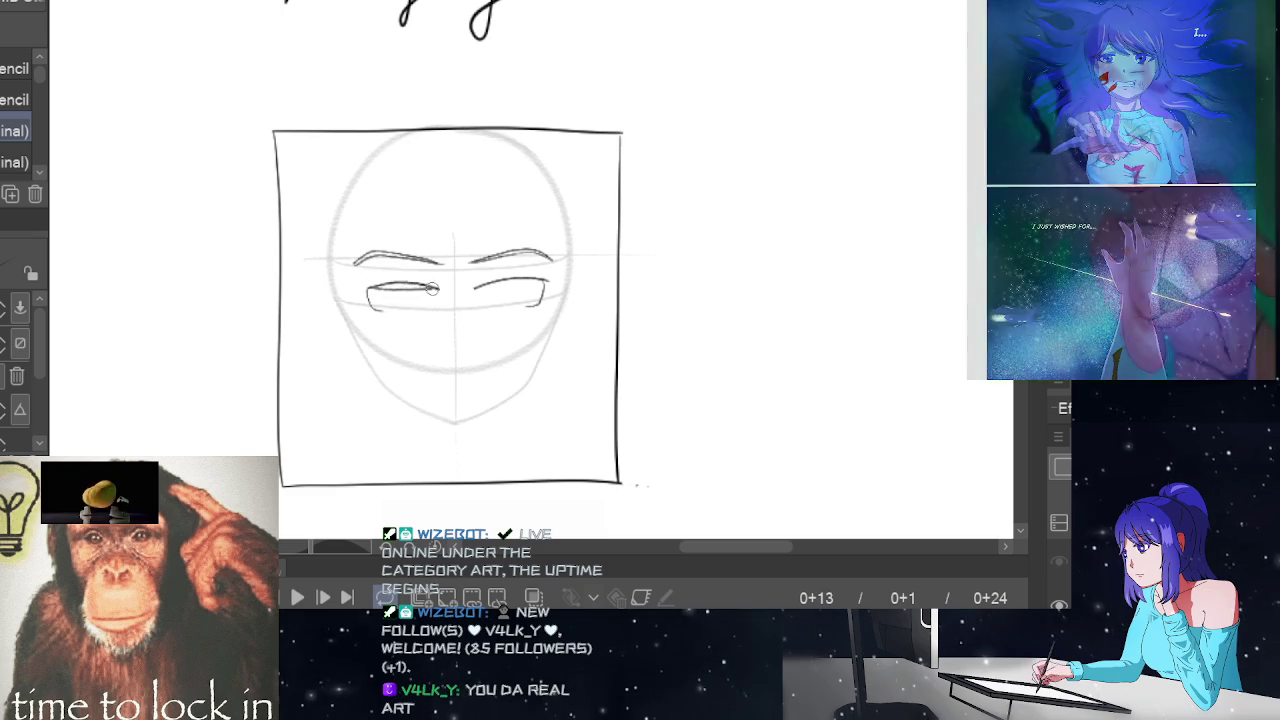
drag(369, 290, 432, 289)
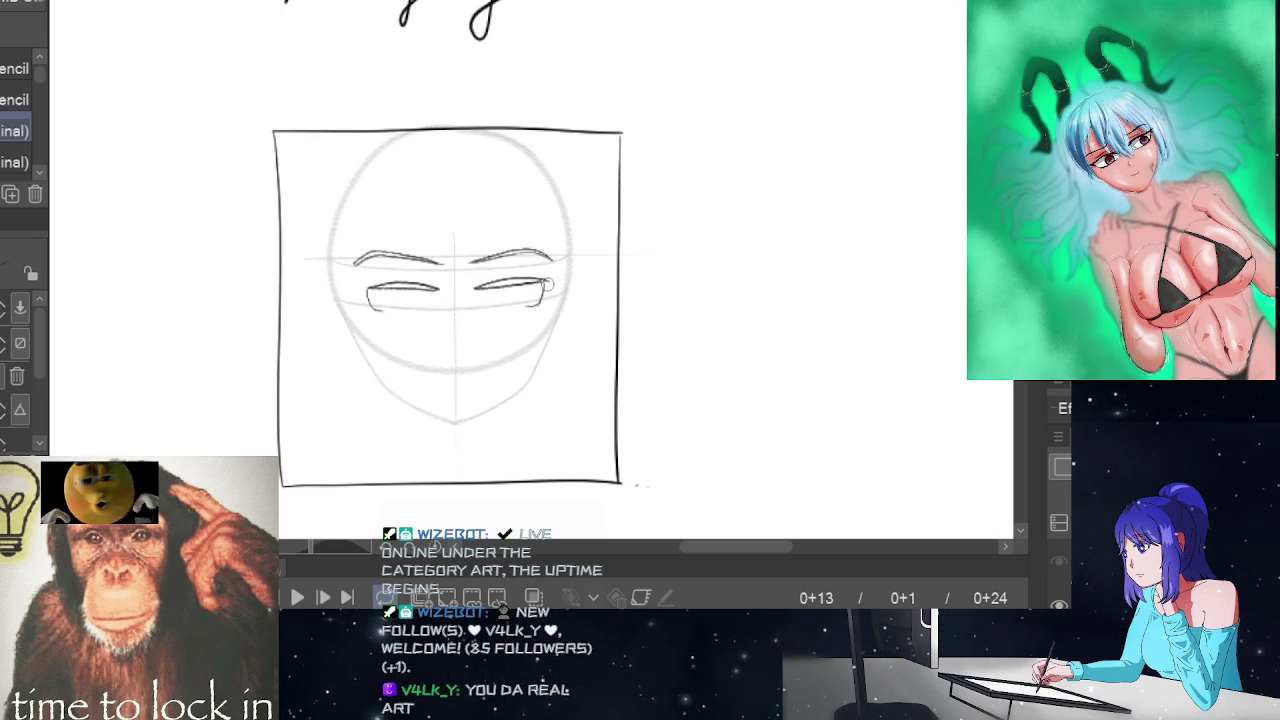
key(e)
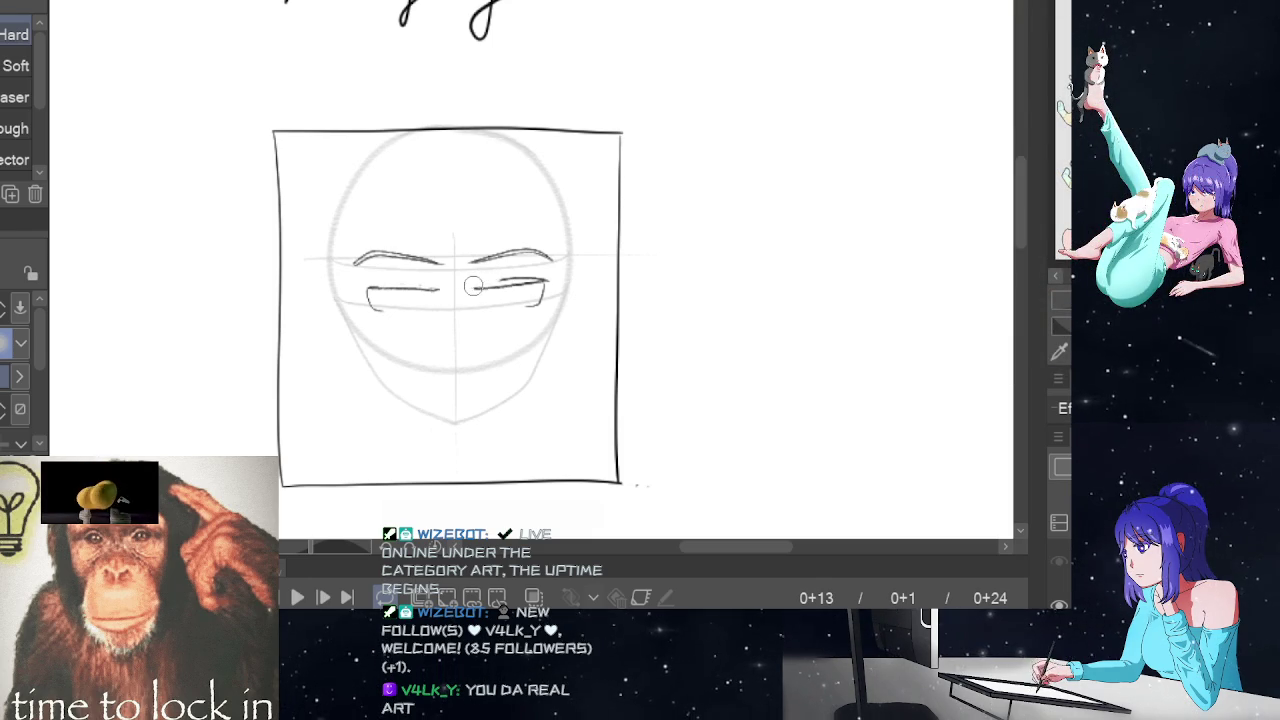
- Redraw the right eye's lower line and give both eyes pointed lash-like outer corners
drag(476, 287, 545, 283)
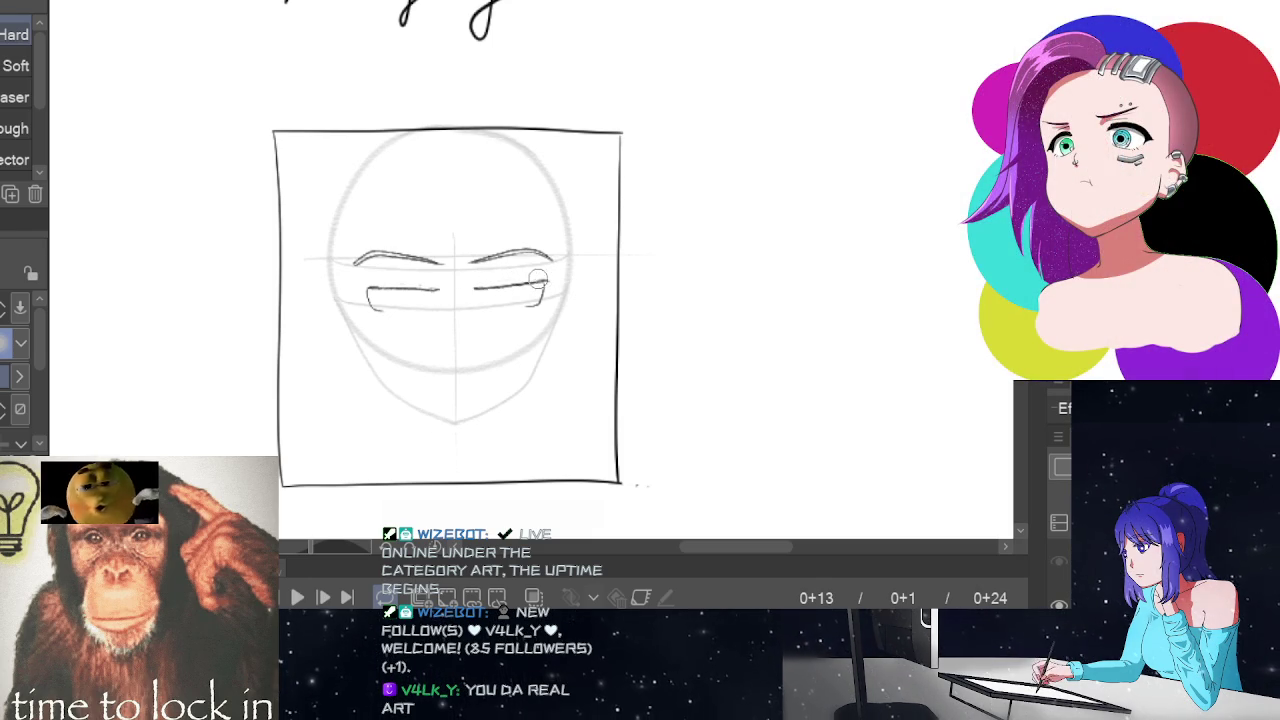
key(p)
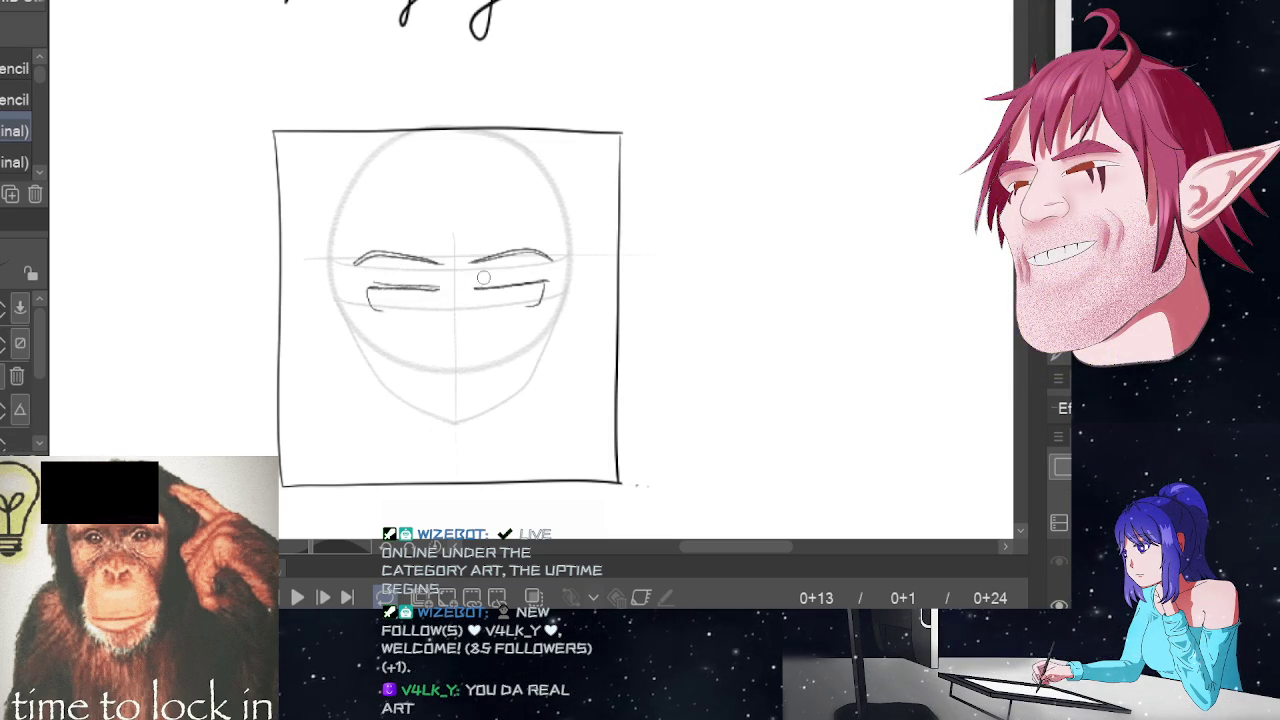
drag(481, 284, 548, 275)
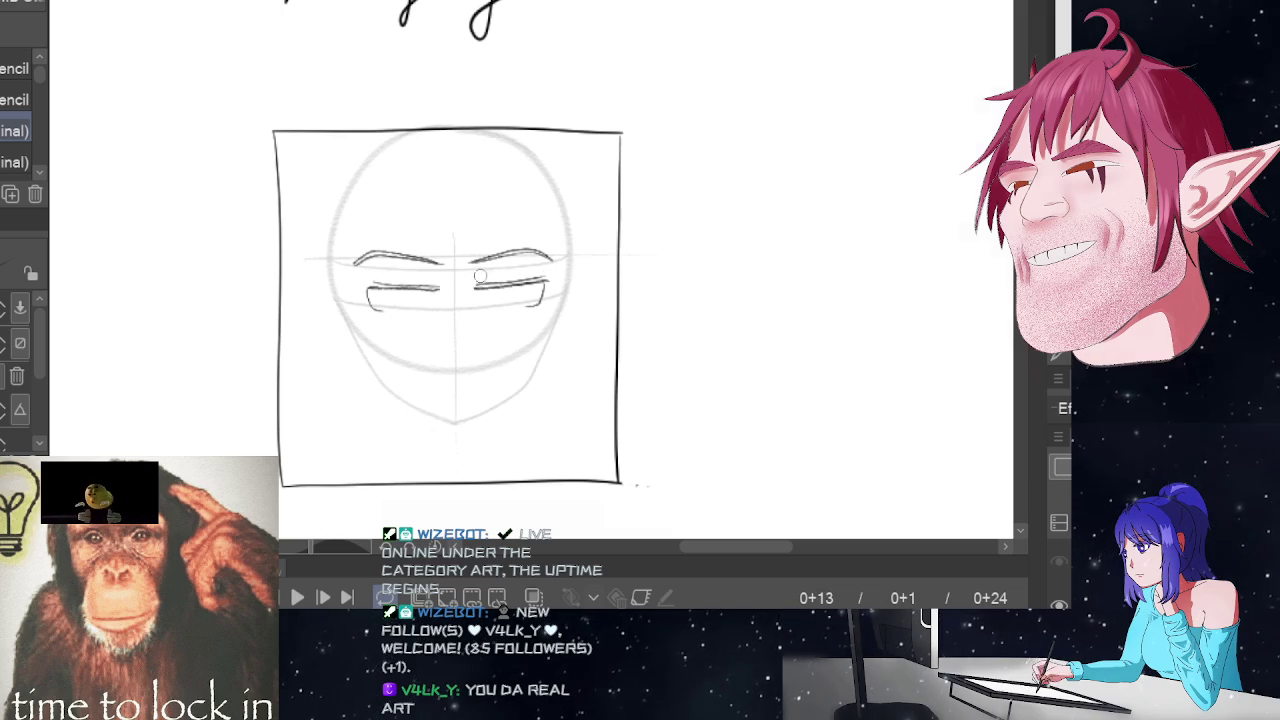
drag(352, 283, 375, 308)
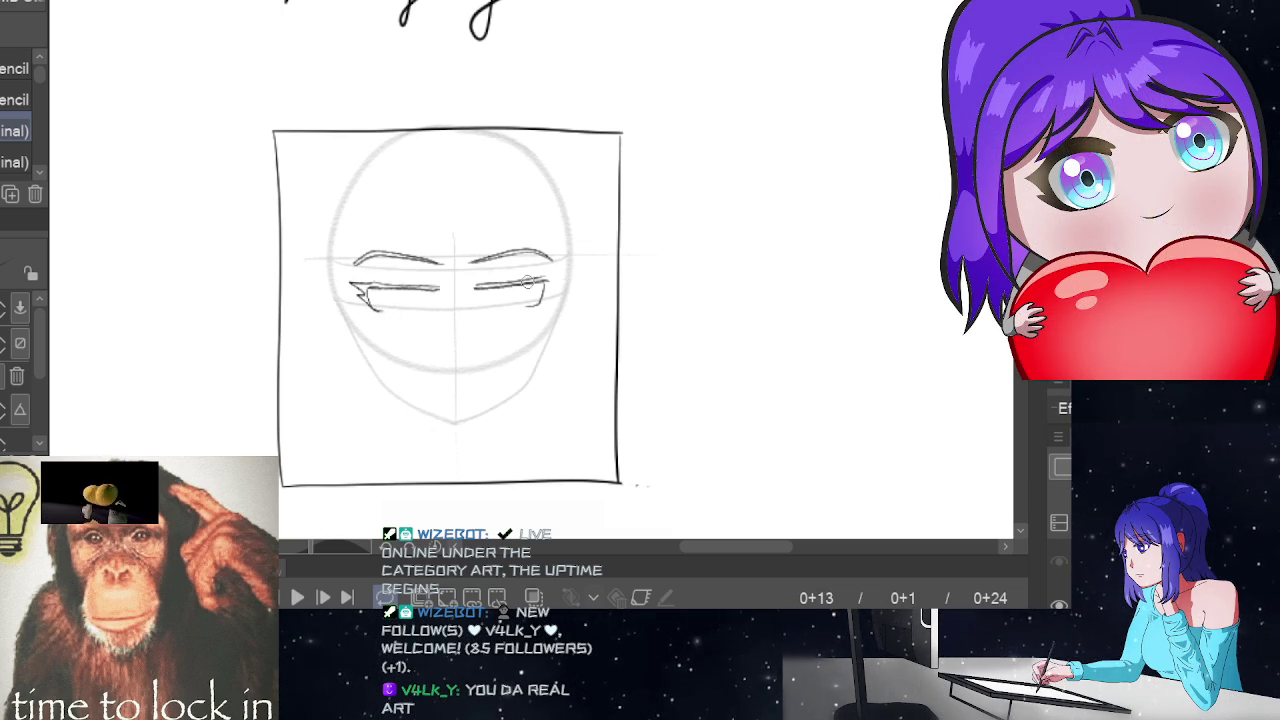
mouse_move(527, 283)
mouse_down()
mouse_move(560, 274)
mouse_move(535, 303)
mouse_up()
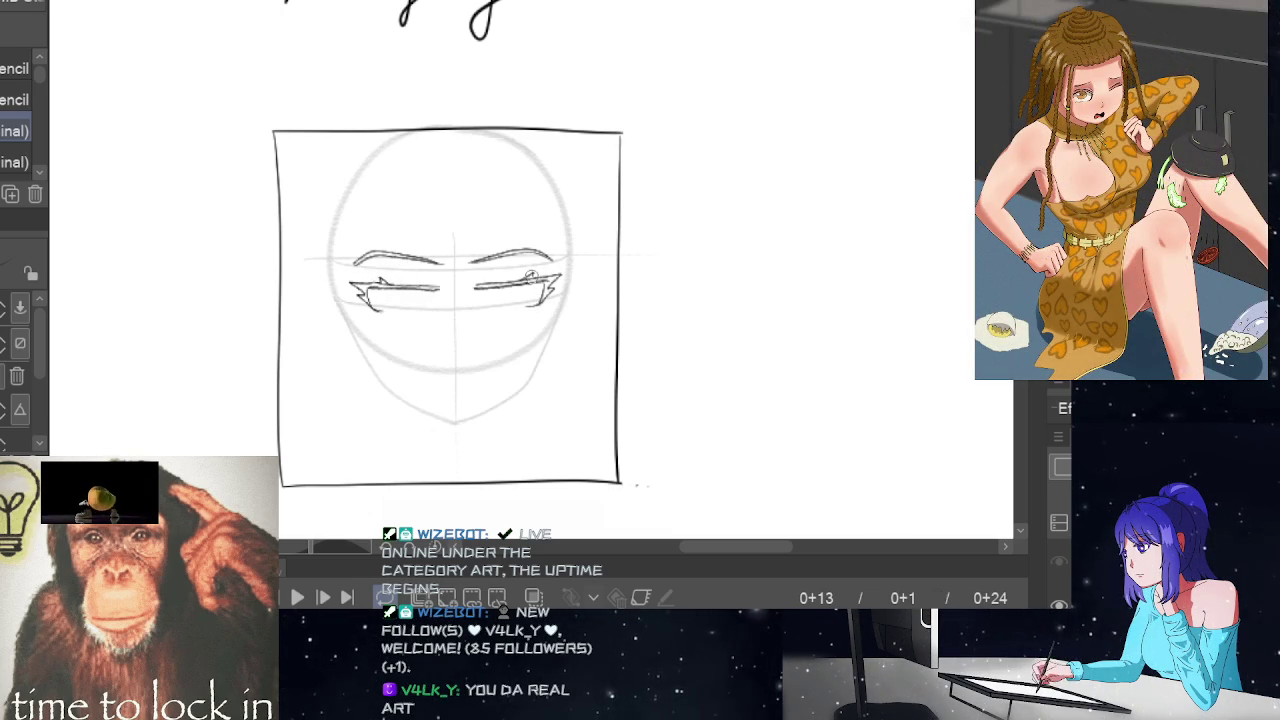
key(Return)
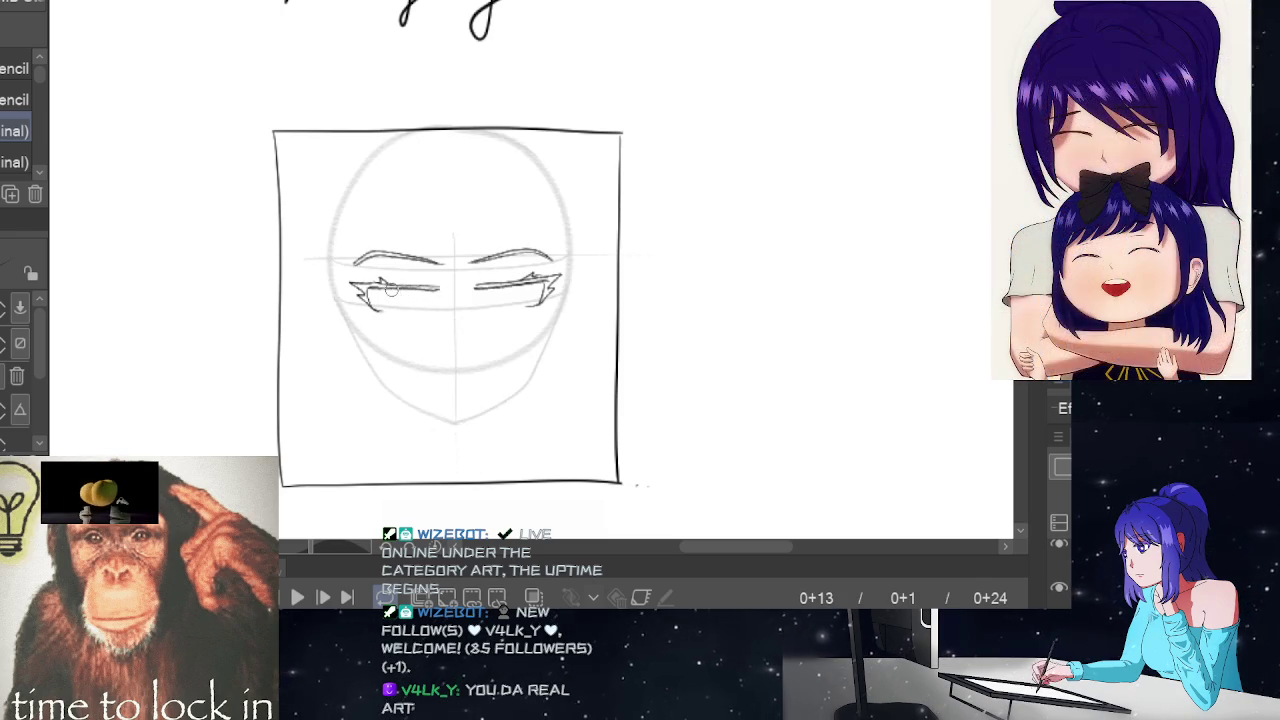
drag(389, 290, 414, 298)
key(Return)
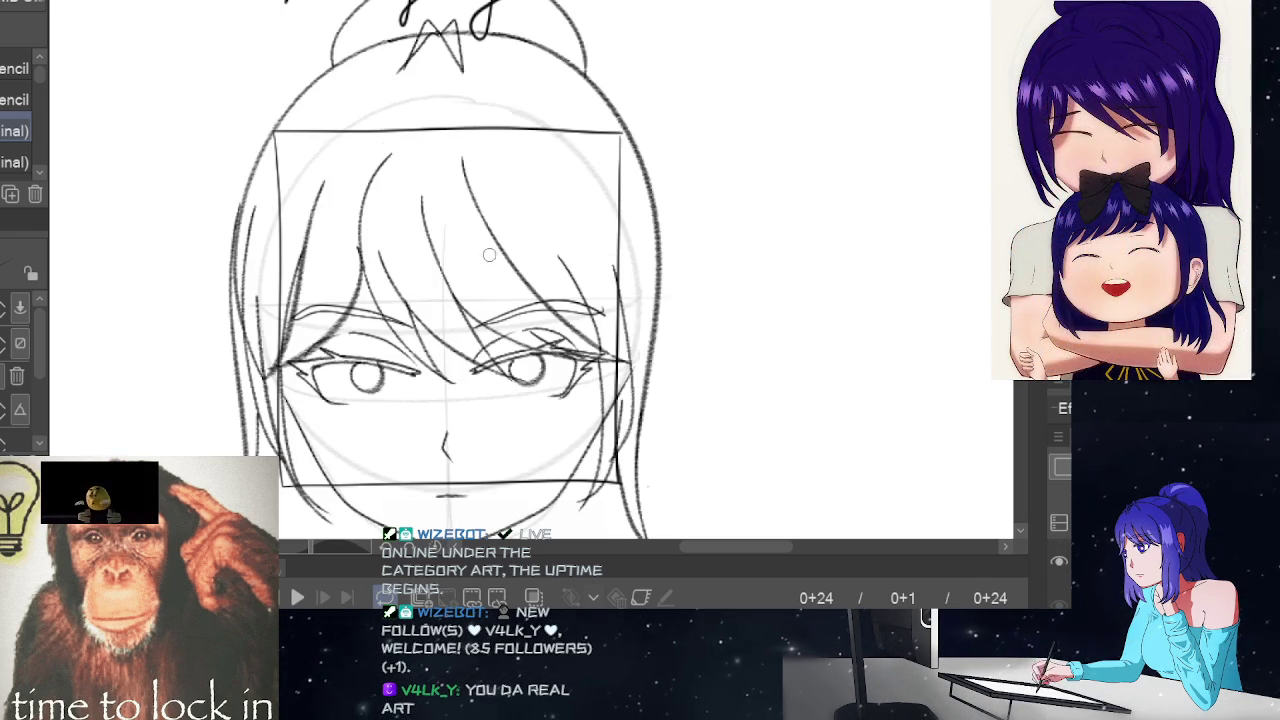
key(Return)
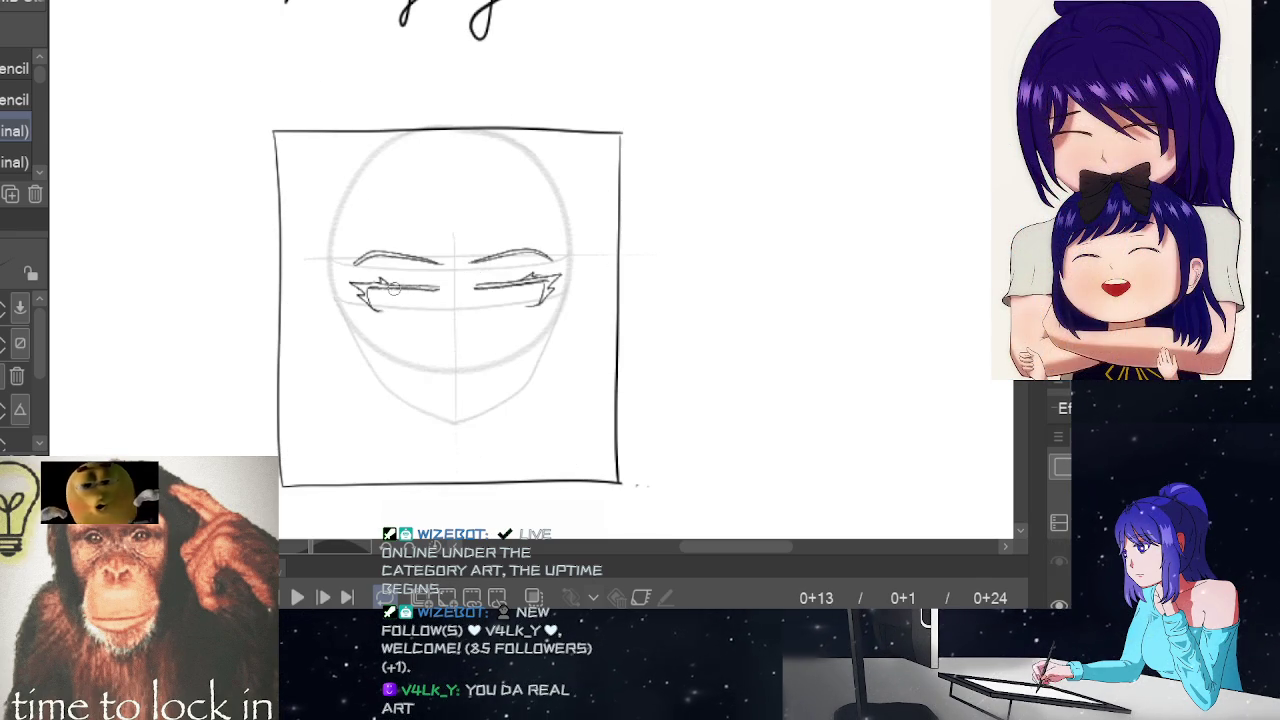
- Add a curved line under the left eye and rework the right eye's pupil stroke
drag(395, 292, 418, 292)
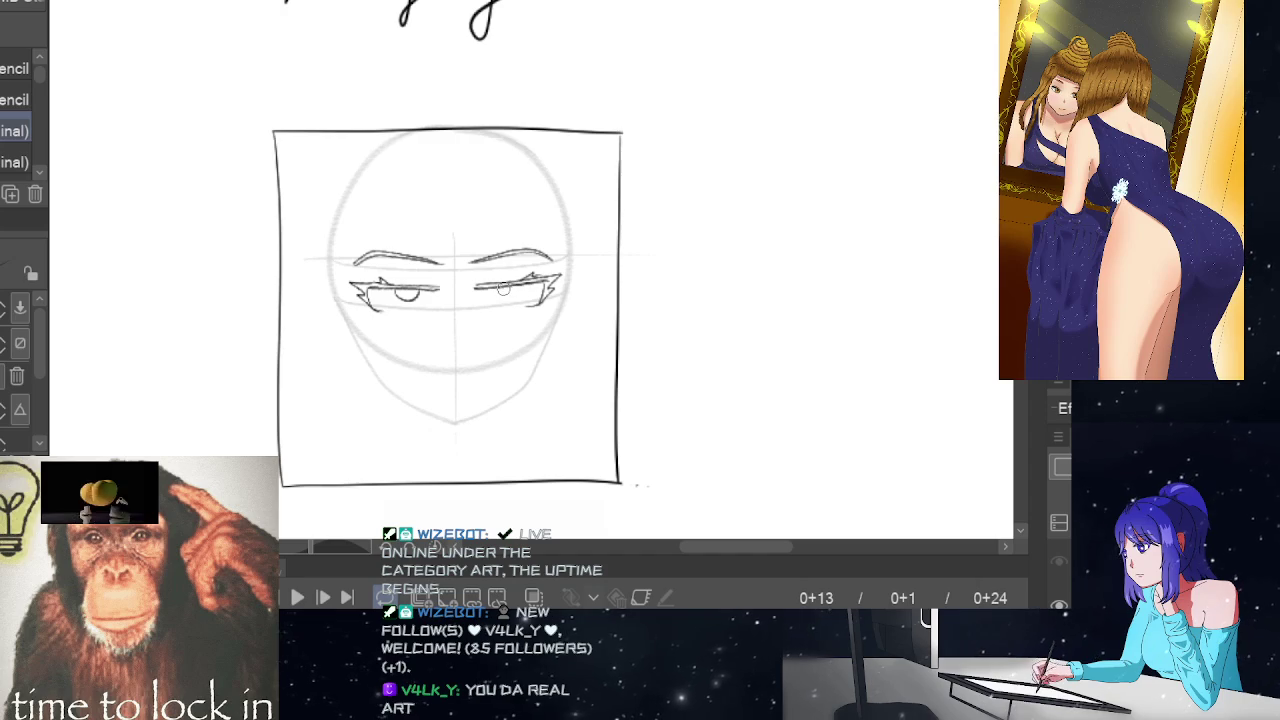
drag(503, 290, 528, 284)
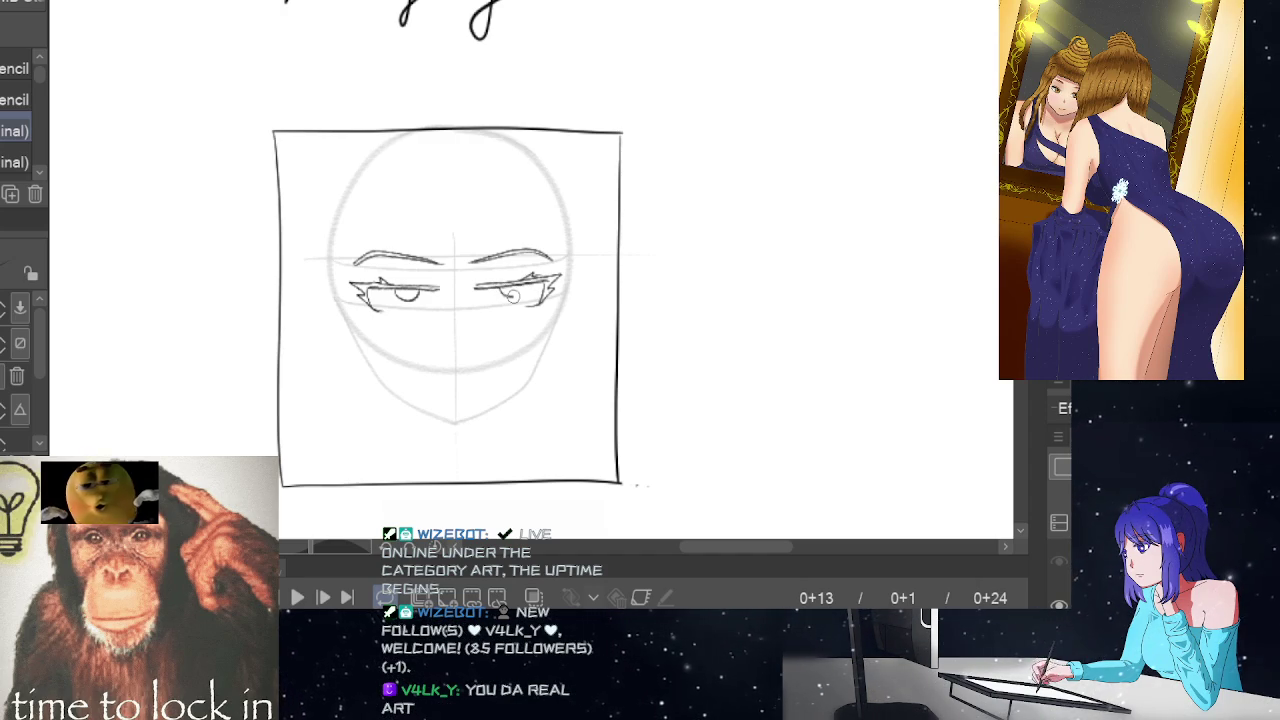
key(End)
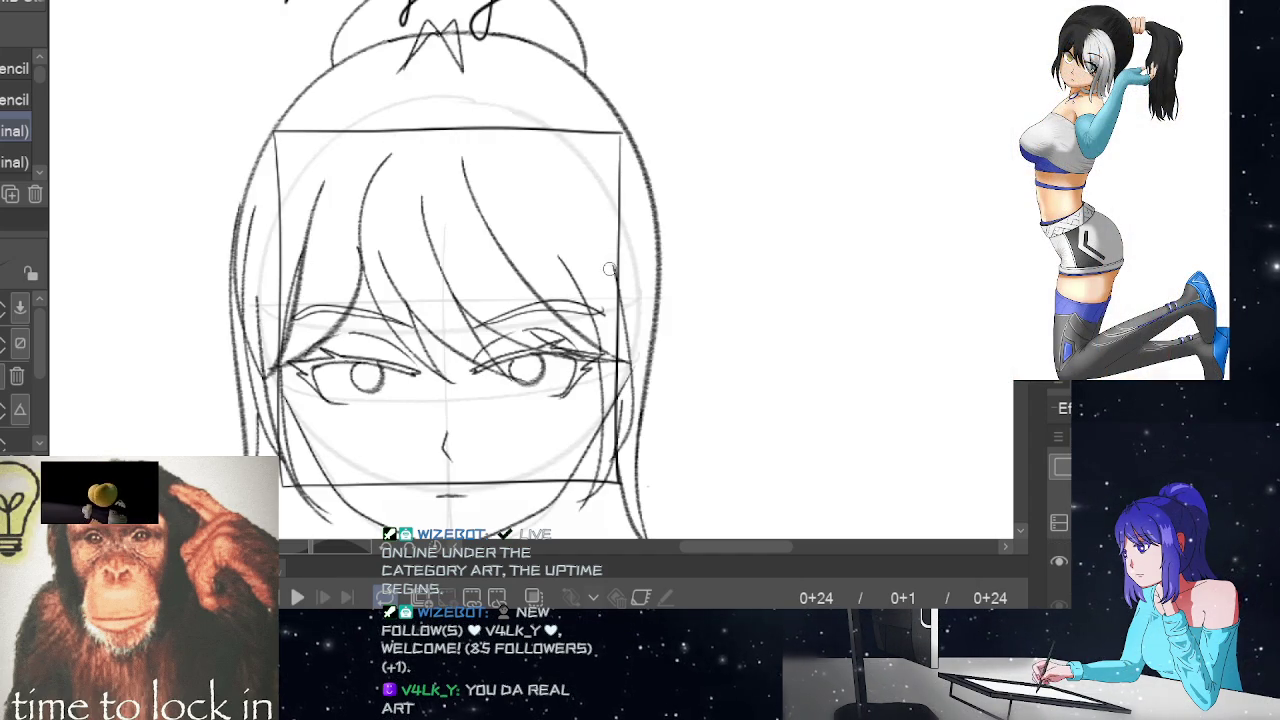
key(ctrl+z)
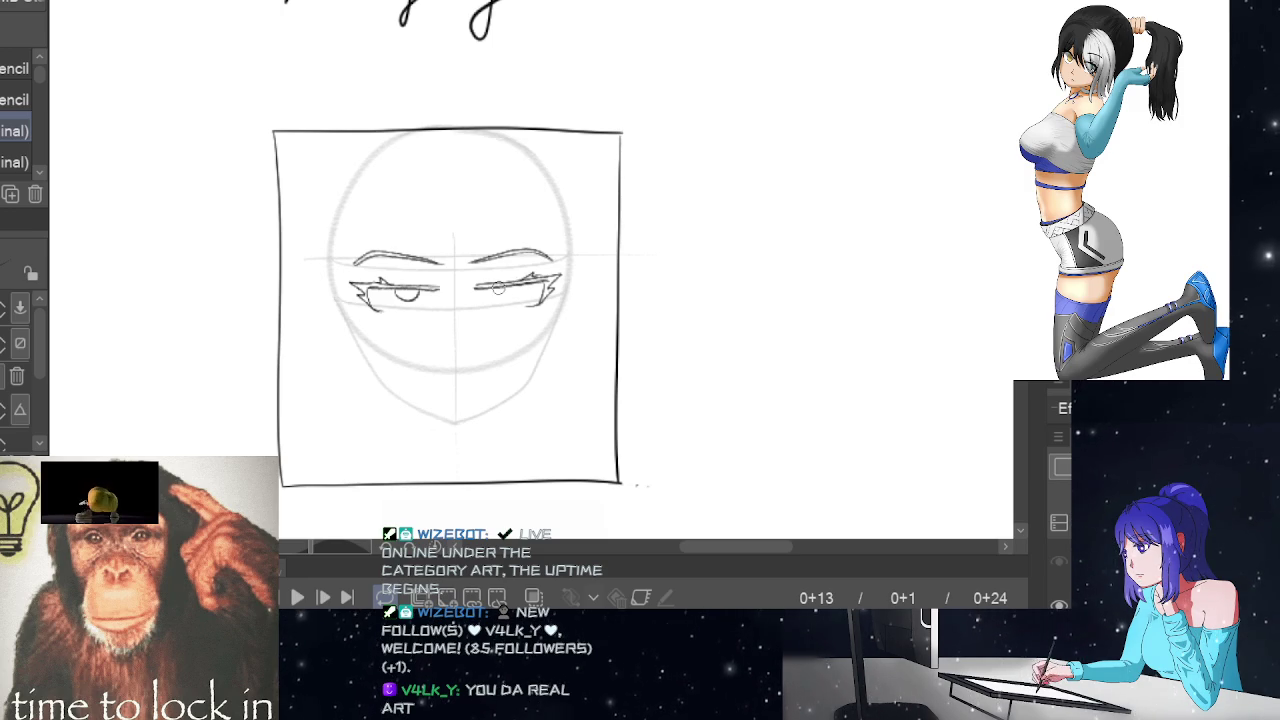
key(ctrl+y)
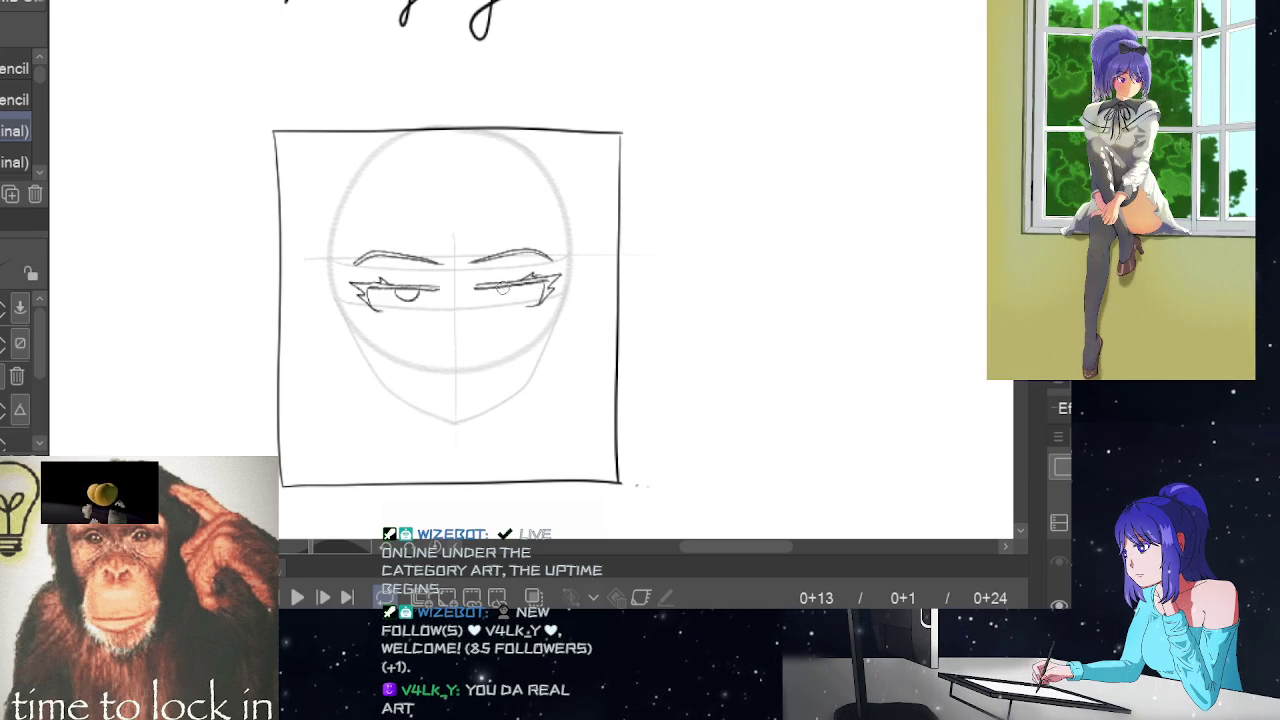
- Draw the right eye's pupil and iris, compare with the final frame, and shade the left pupil
drag(503, 290, 518, 289)
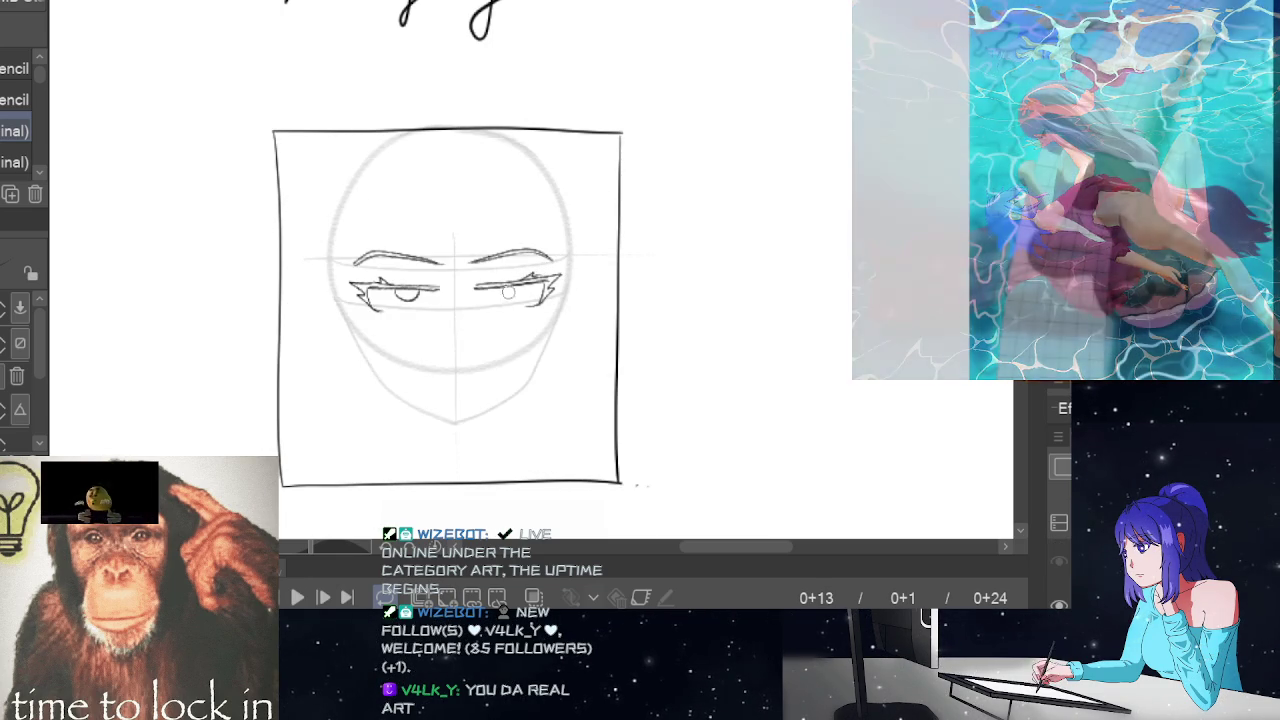
drag(497, 287, 515, 286)
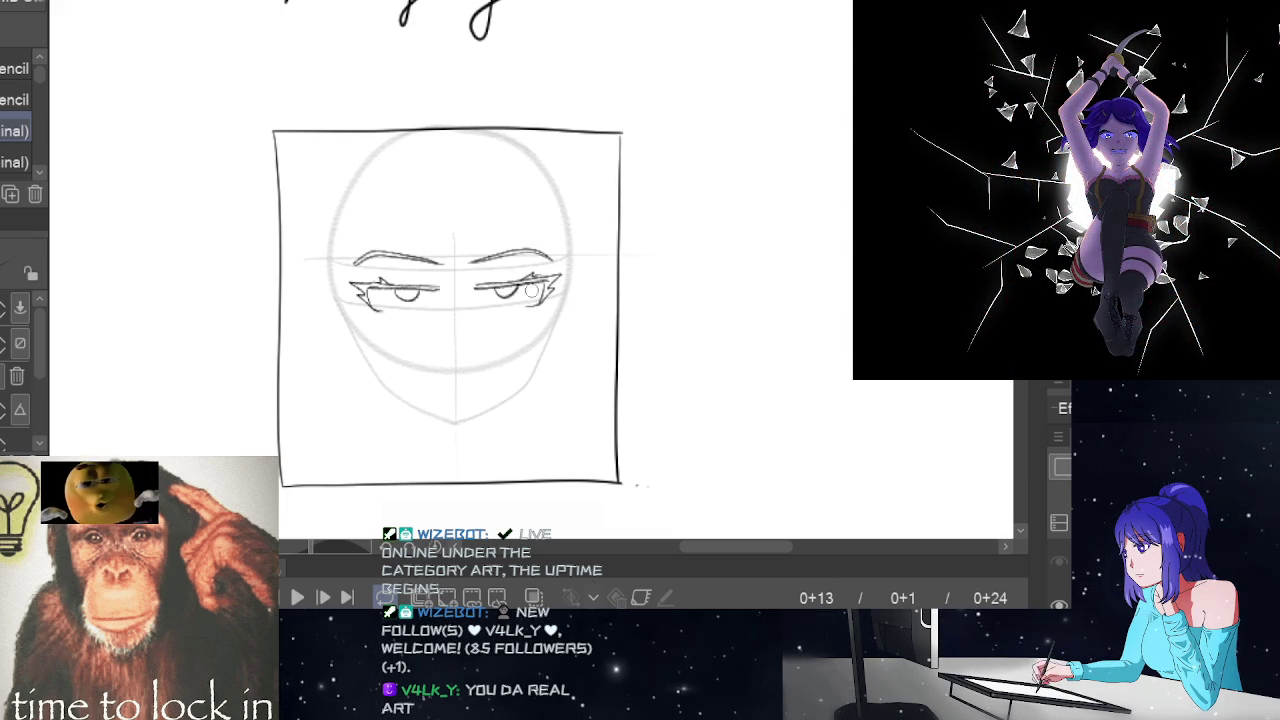
key(ctrl+z)
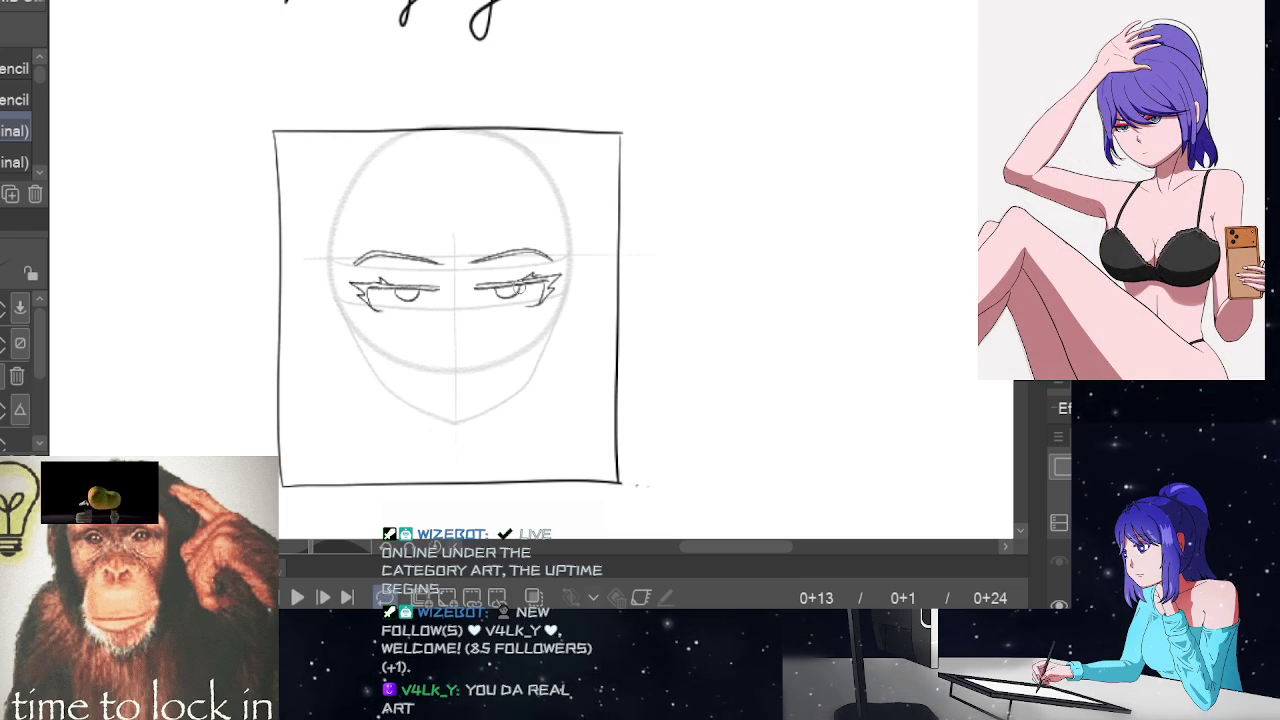
key(ctrl+z)
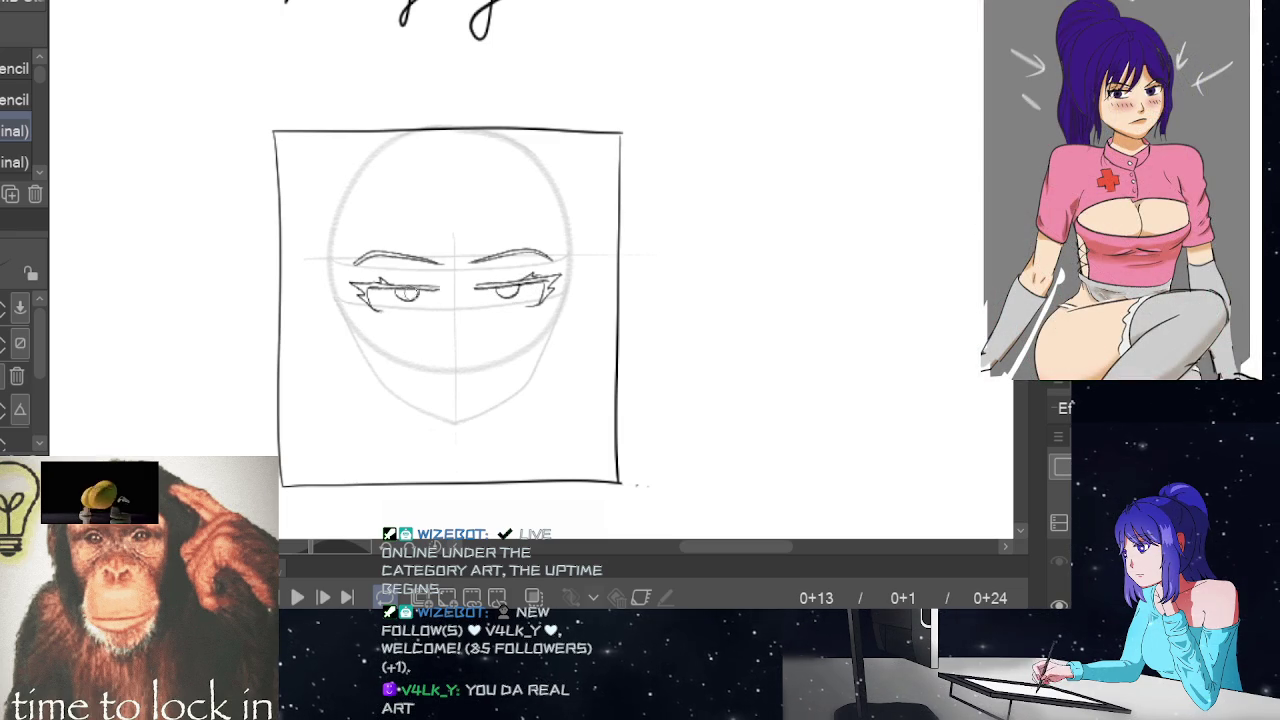
key(End)
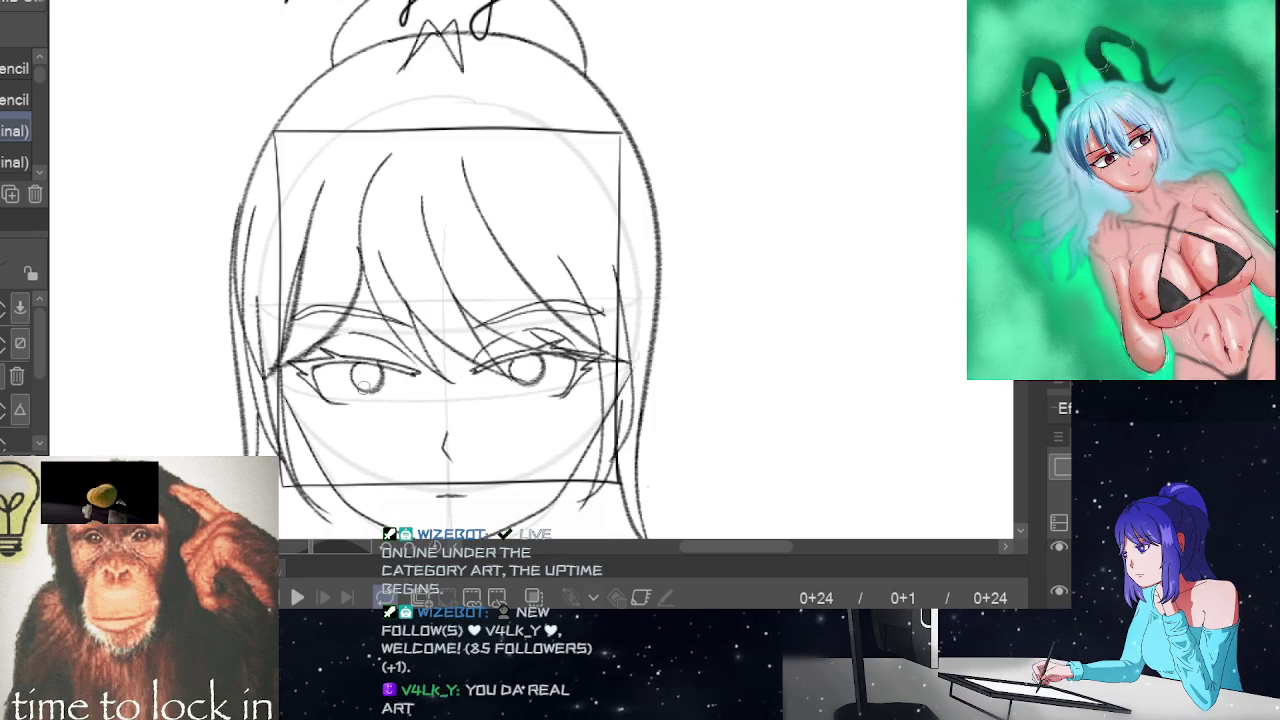
drag(363, 388, 366, 373)
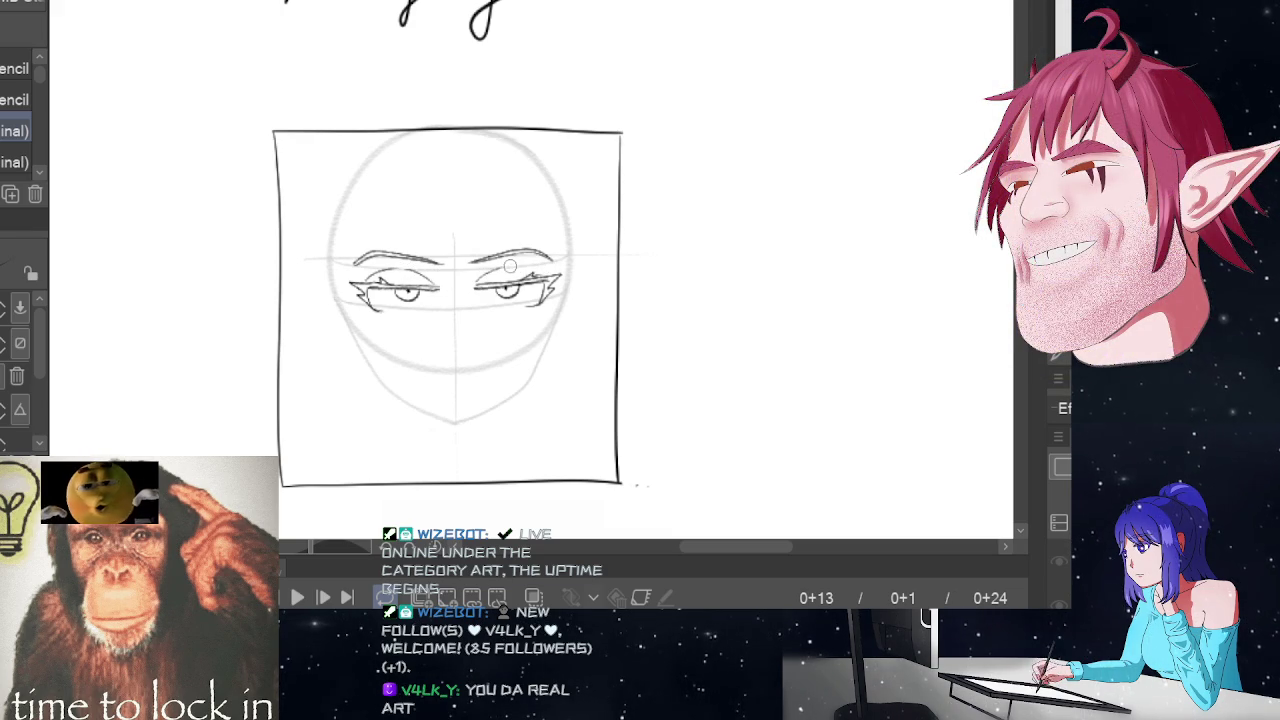
- Replay the motion from the in-between frame to the final frame three times
key(space)
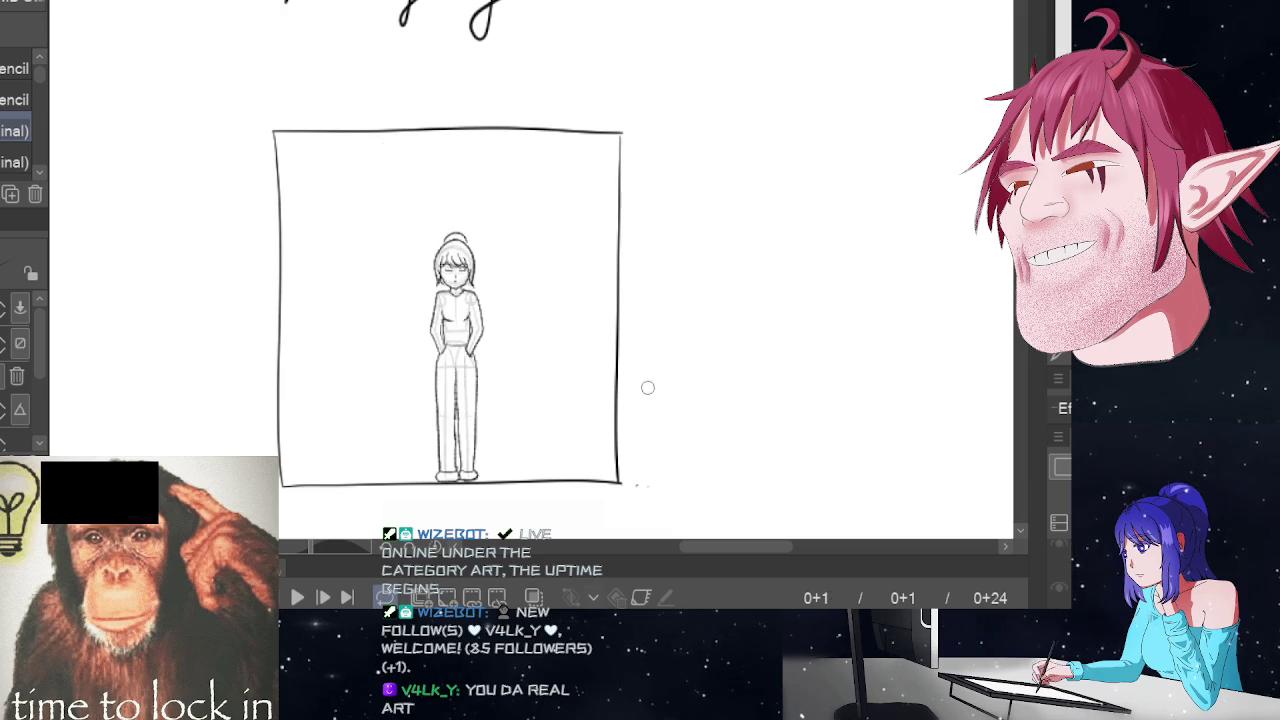
key(space)
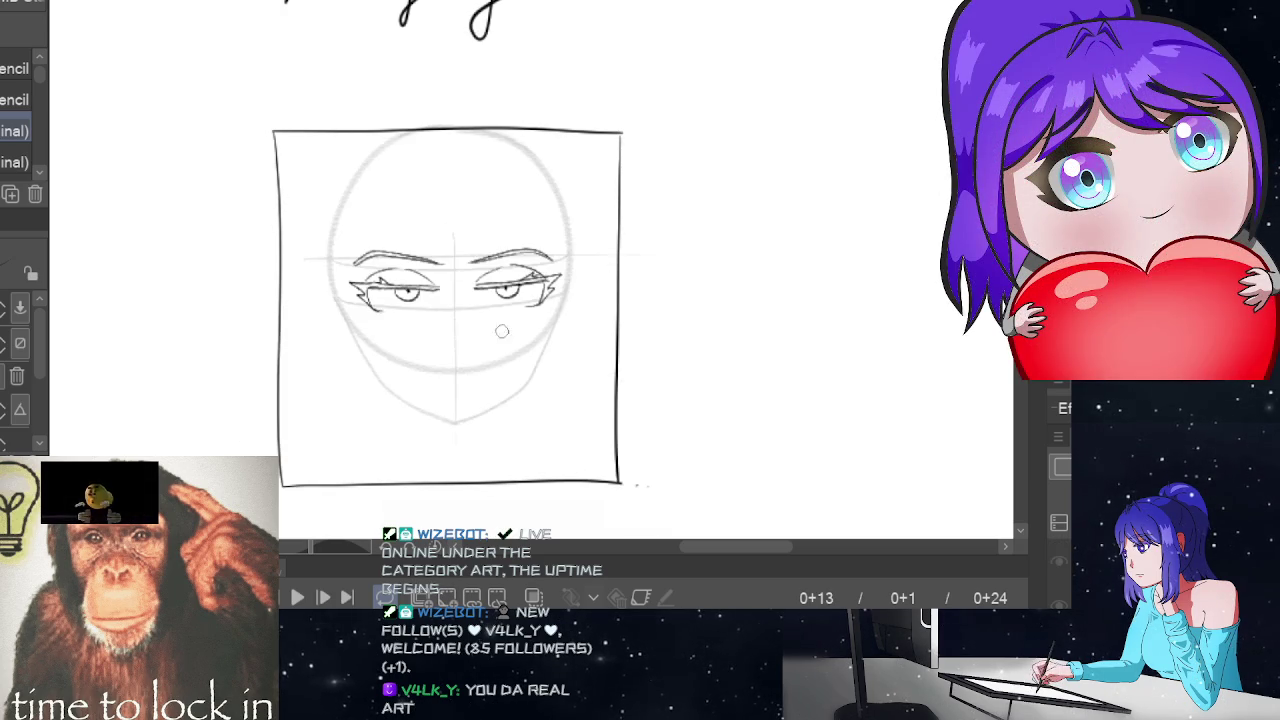
key(space)
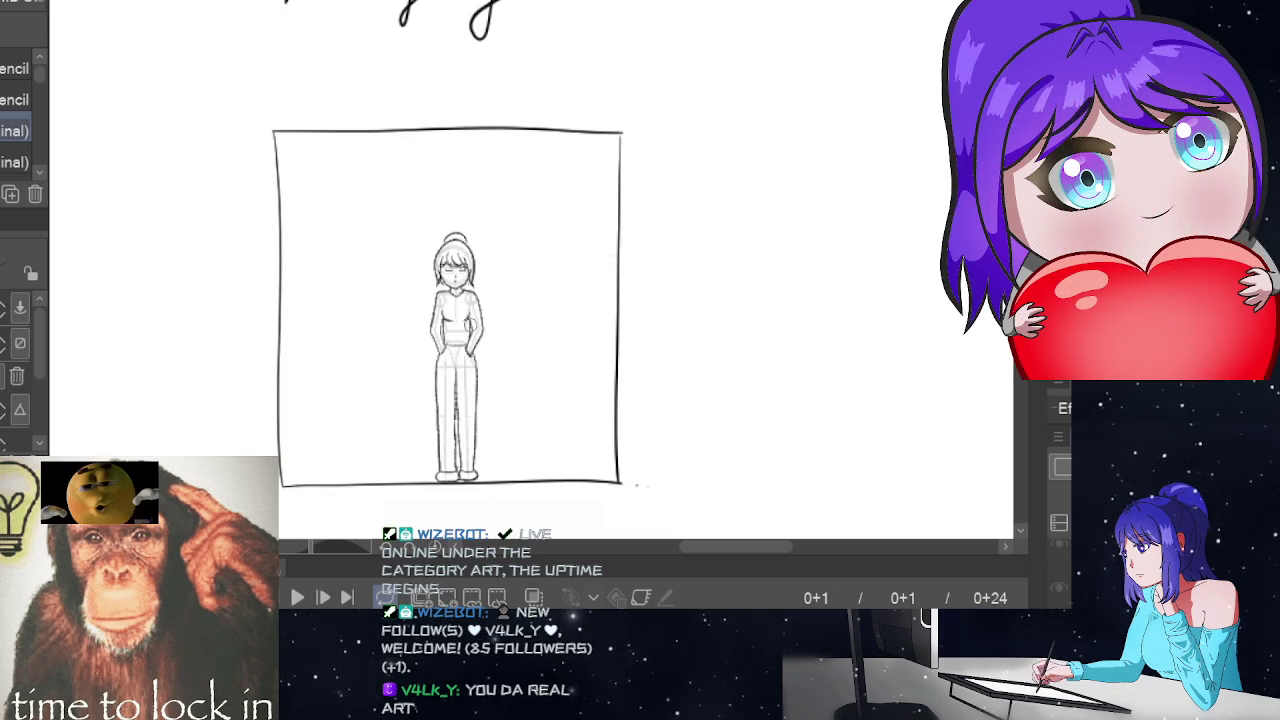
key(space)
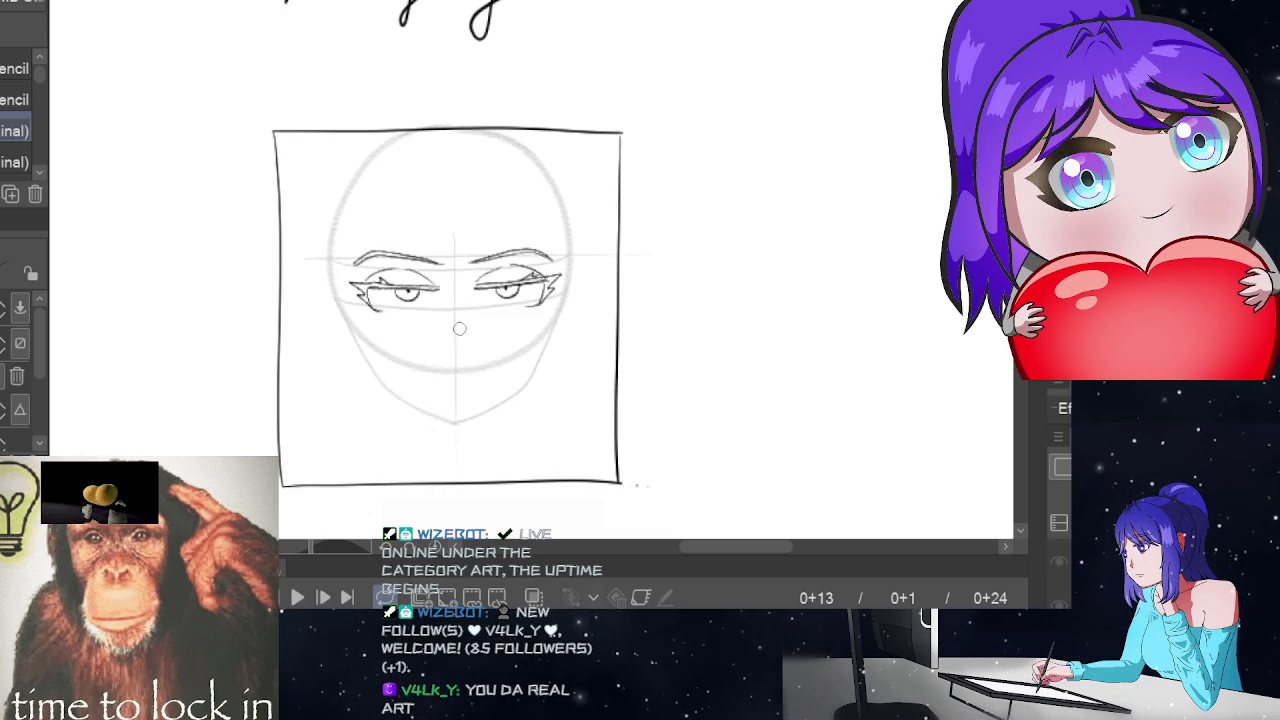
key(space)
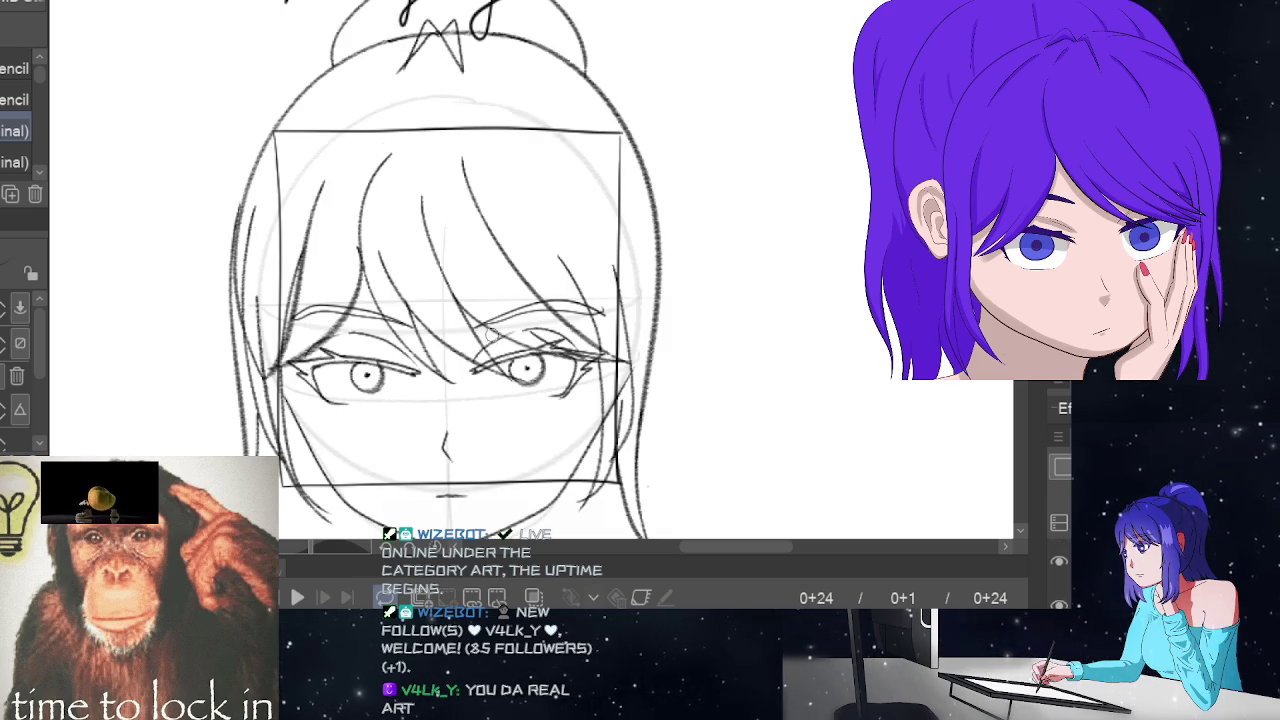
key(space)
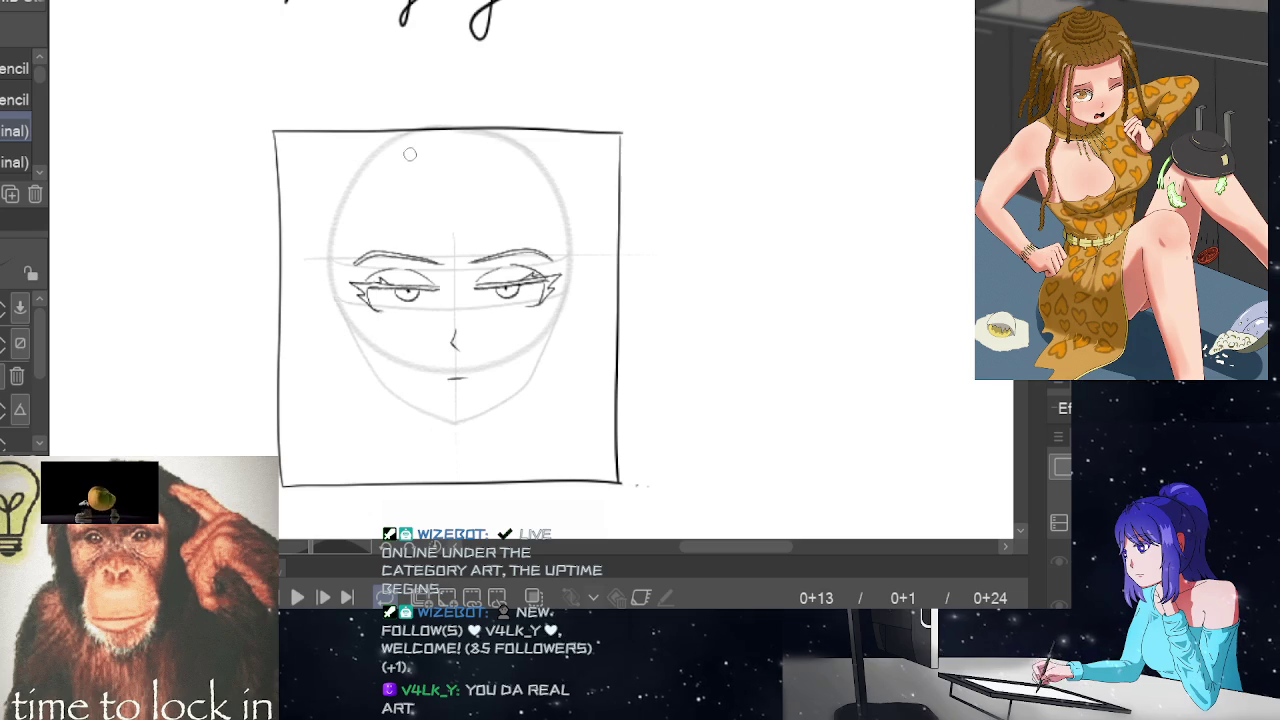
- Draw the first two fringe strands curving from the crown across the forehead
drag(401, 183, 443, 271)
key(ctrl+z)
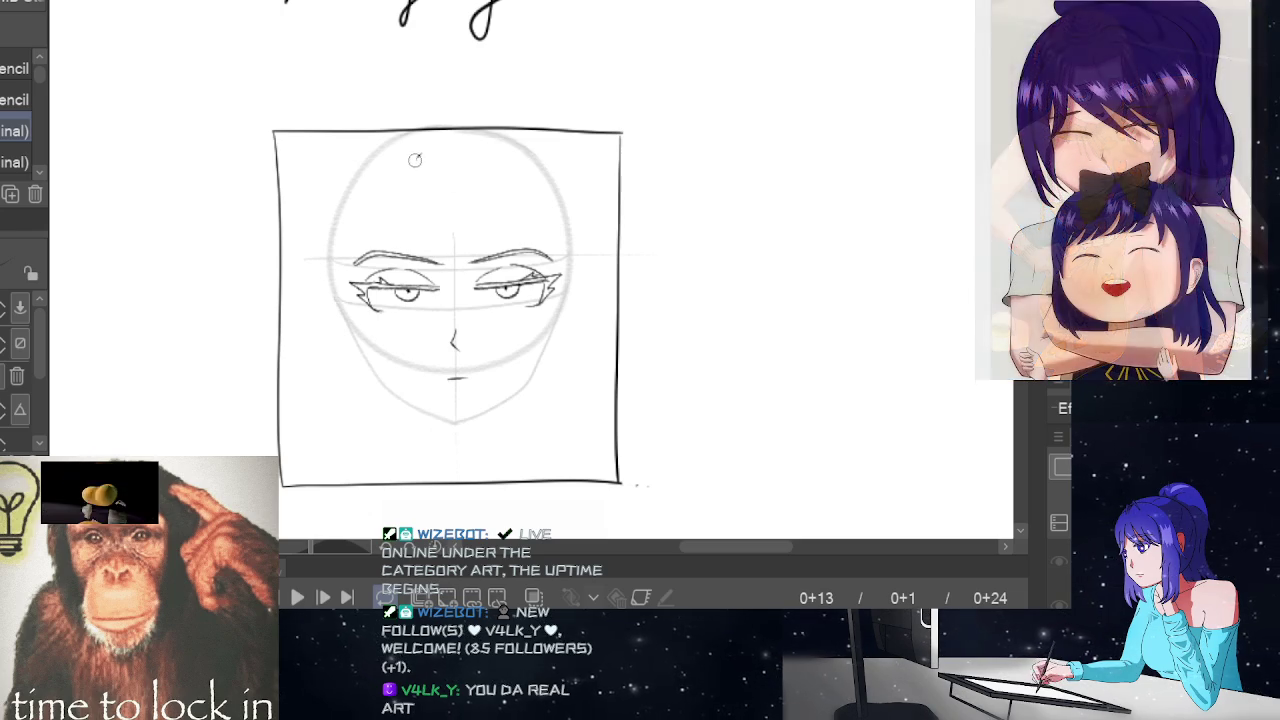
drag(416, 155, 445, 272)
drag(432, 188, 478, 268)
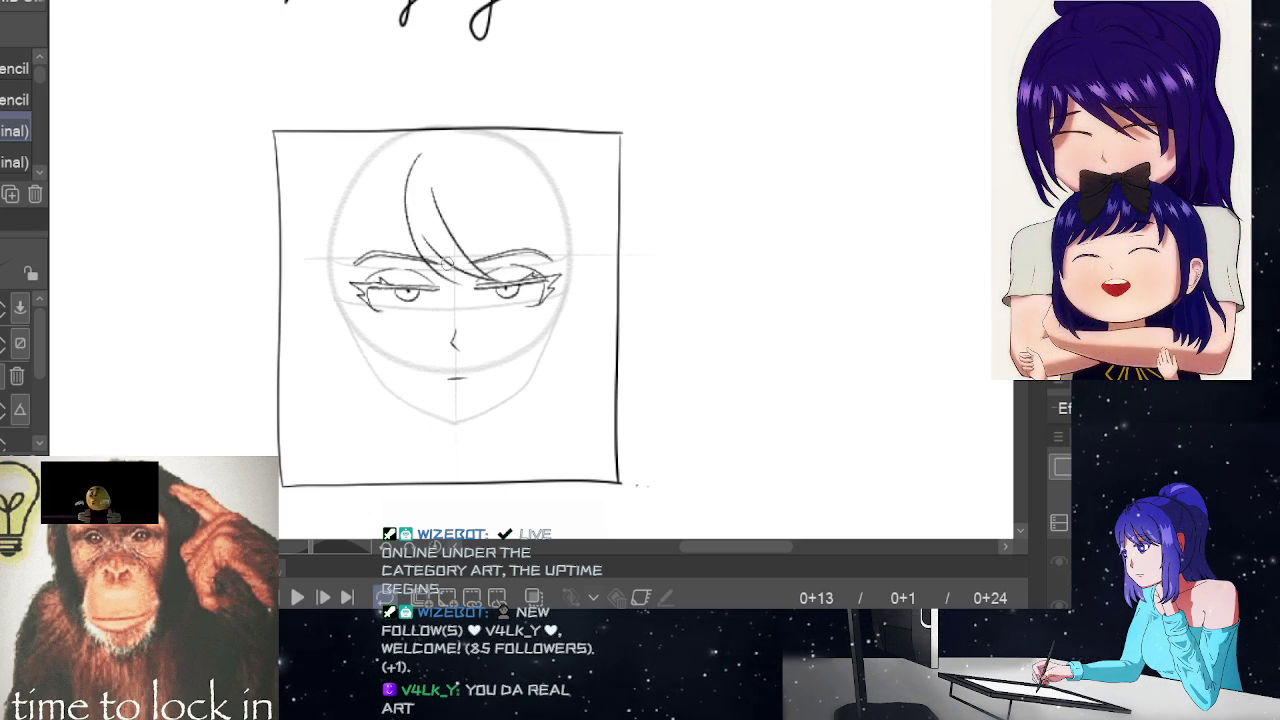
- Add fringe strands sweeping from the crown across the forehead past the right eyebrow
drag(460, 153, 518, 262)
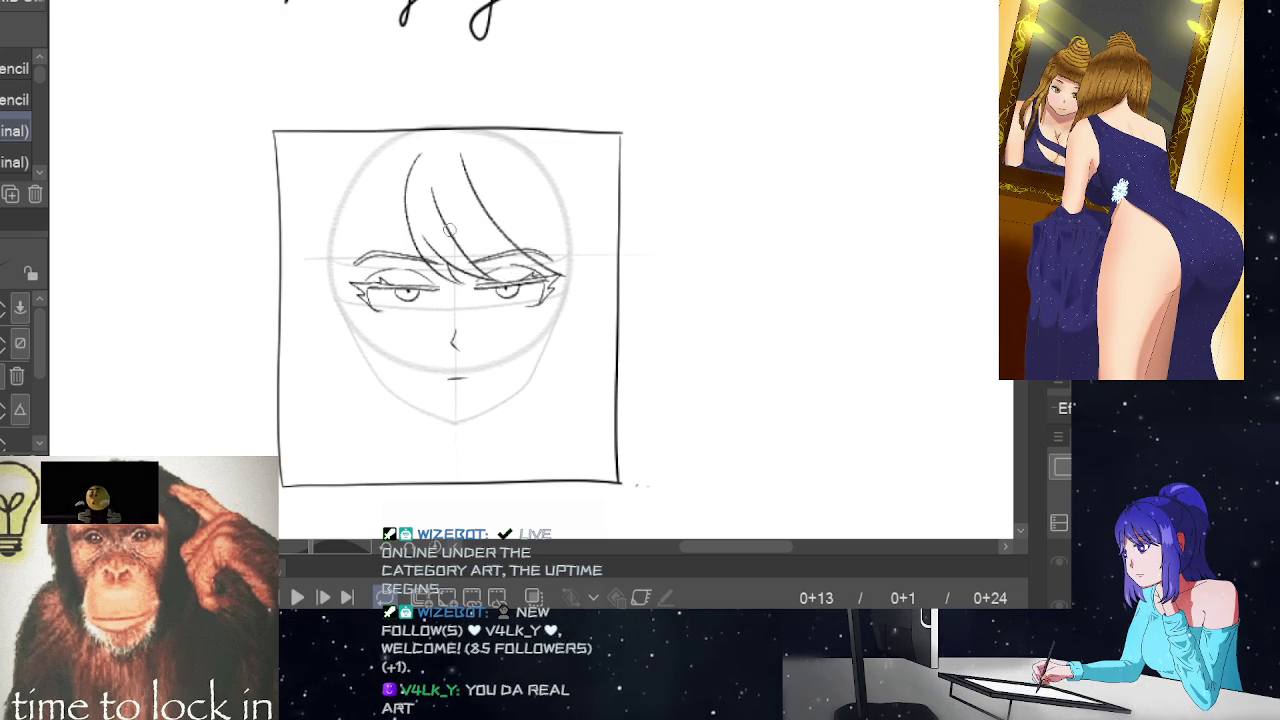
mouse_move(450, 230)
mouse_down()
mouse_move(504, 272)
mouse_move(550, 278)
mouse_up()
drag(478, 244, 540, 276)
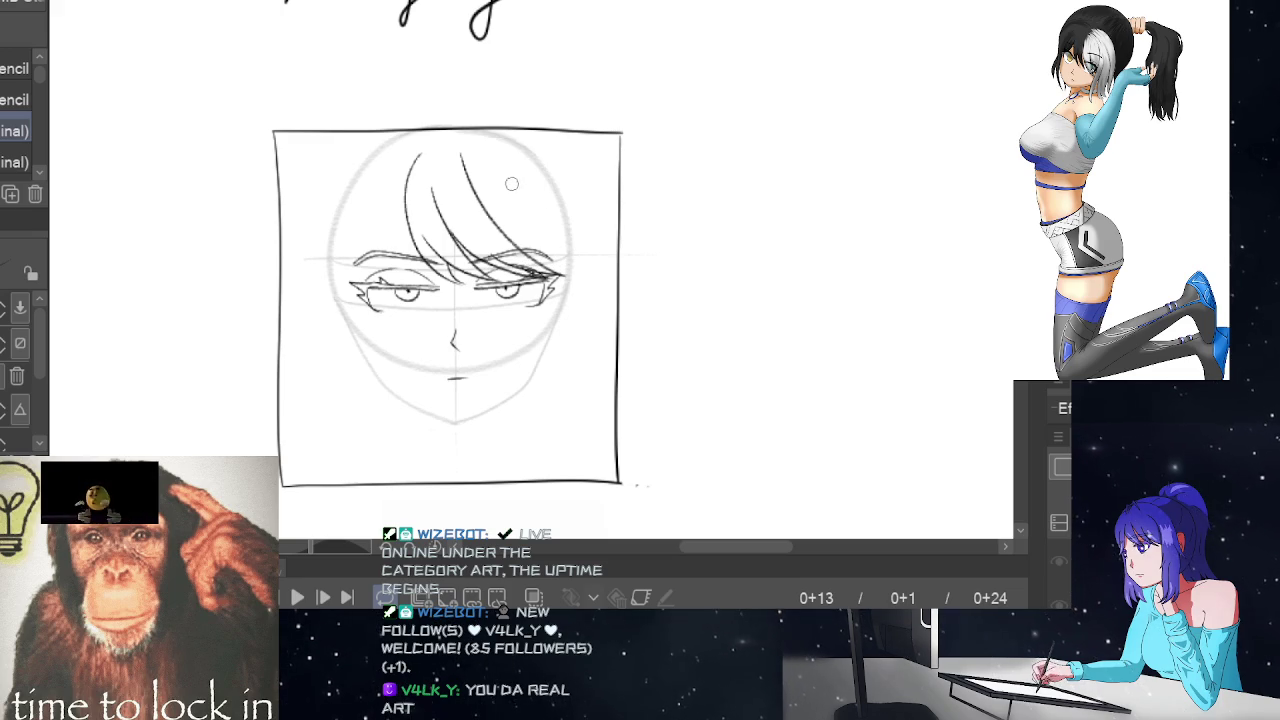
key(ctrl+z)
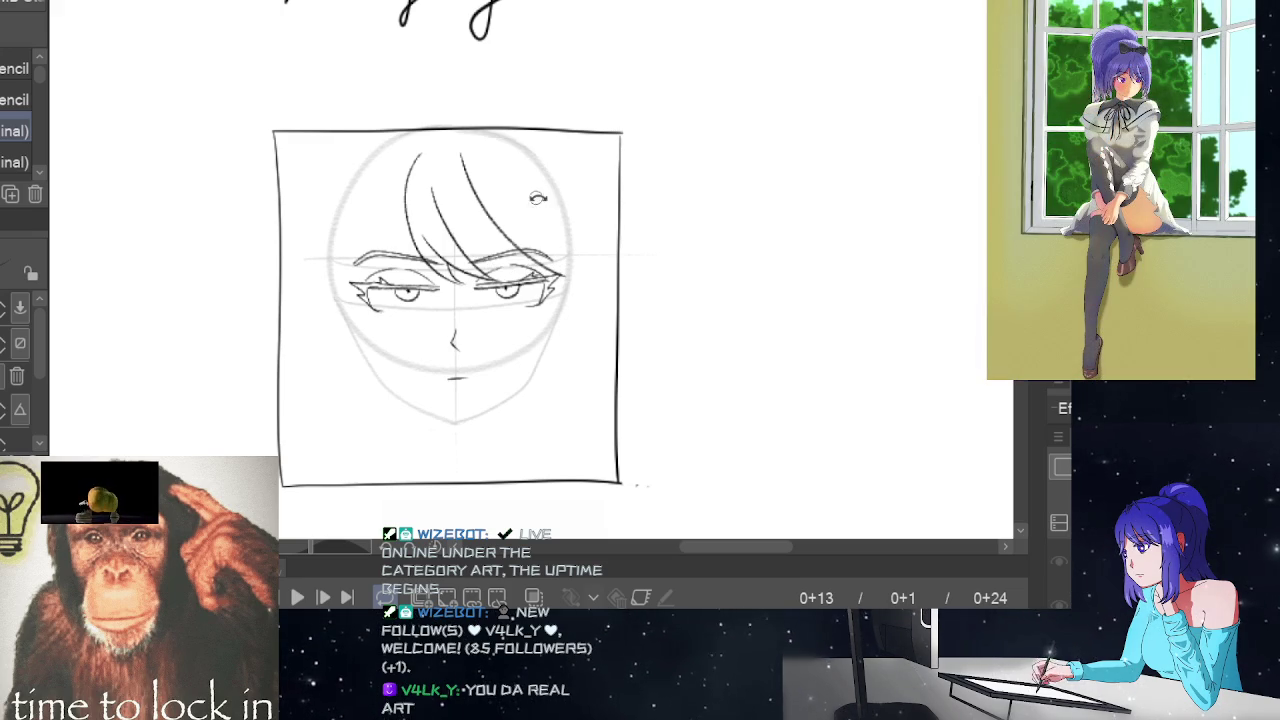
key(ctrl+z)
drag(474, 184, 577, 257)
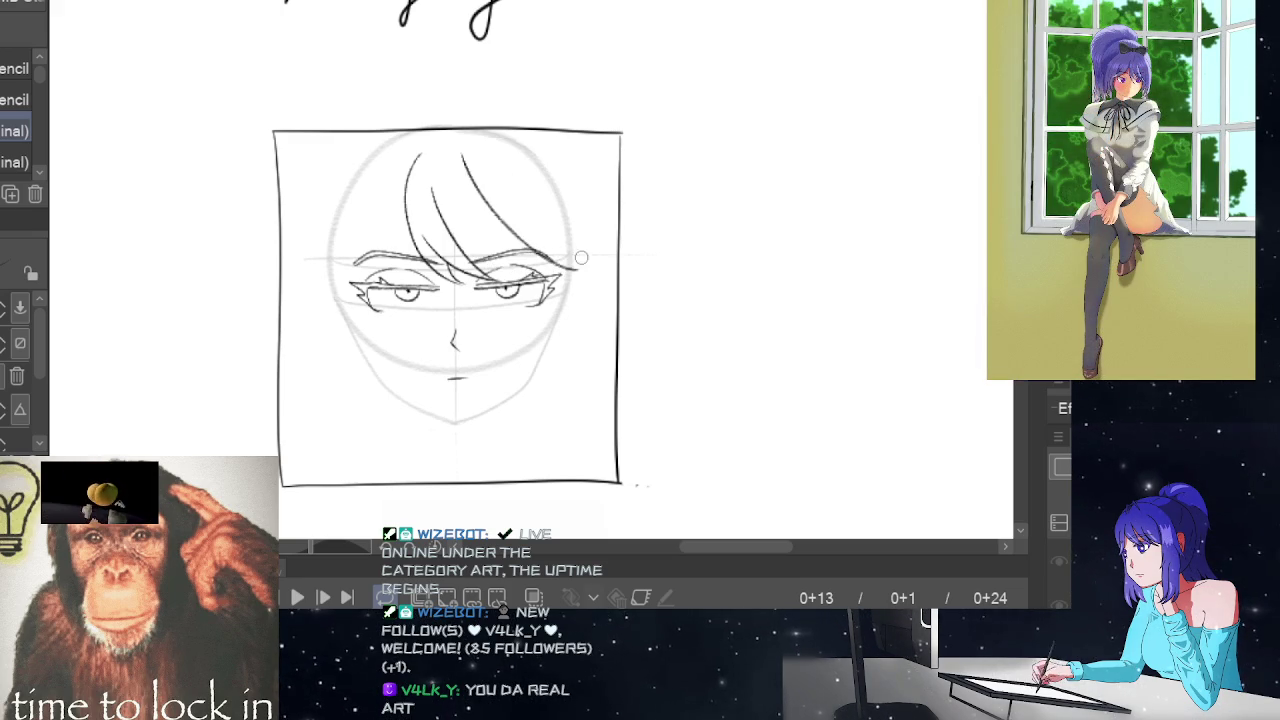
key(ctrl+z)
drag(462, 156, 583, 251)
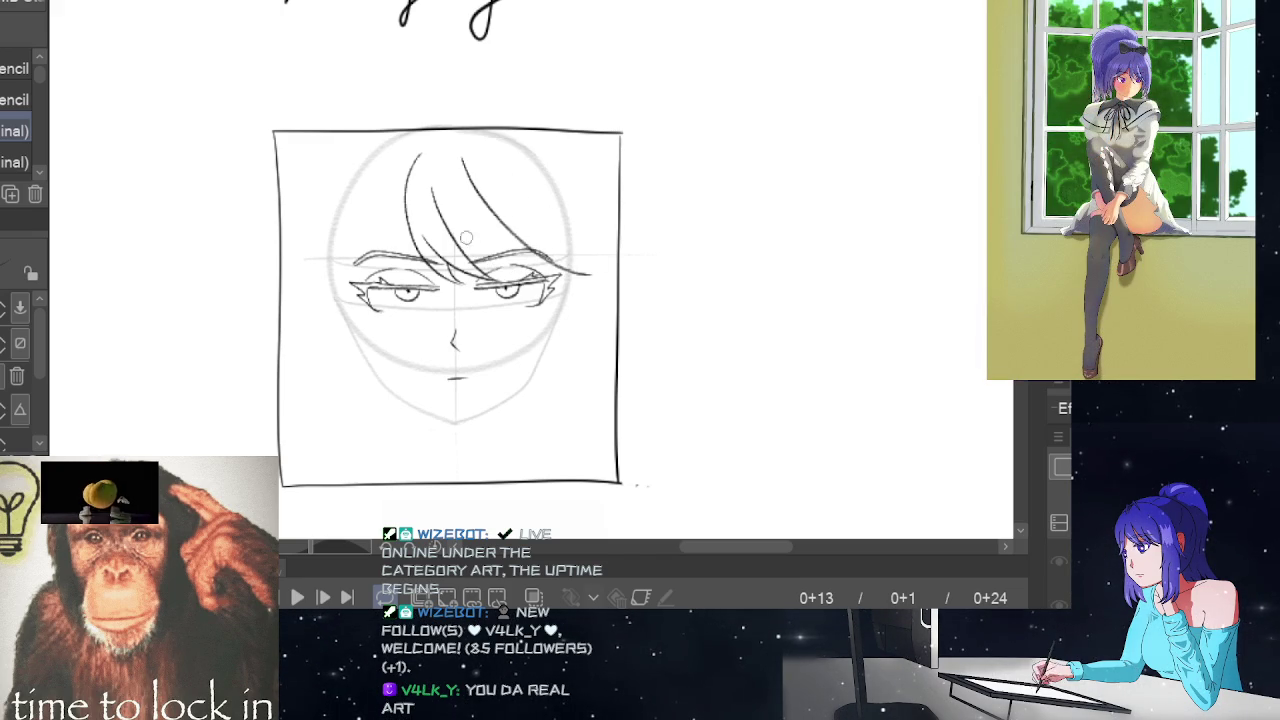
drag(466, 238, 576, 278)
key(ctrl+z)
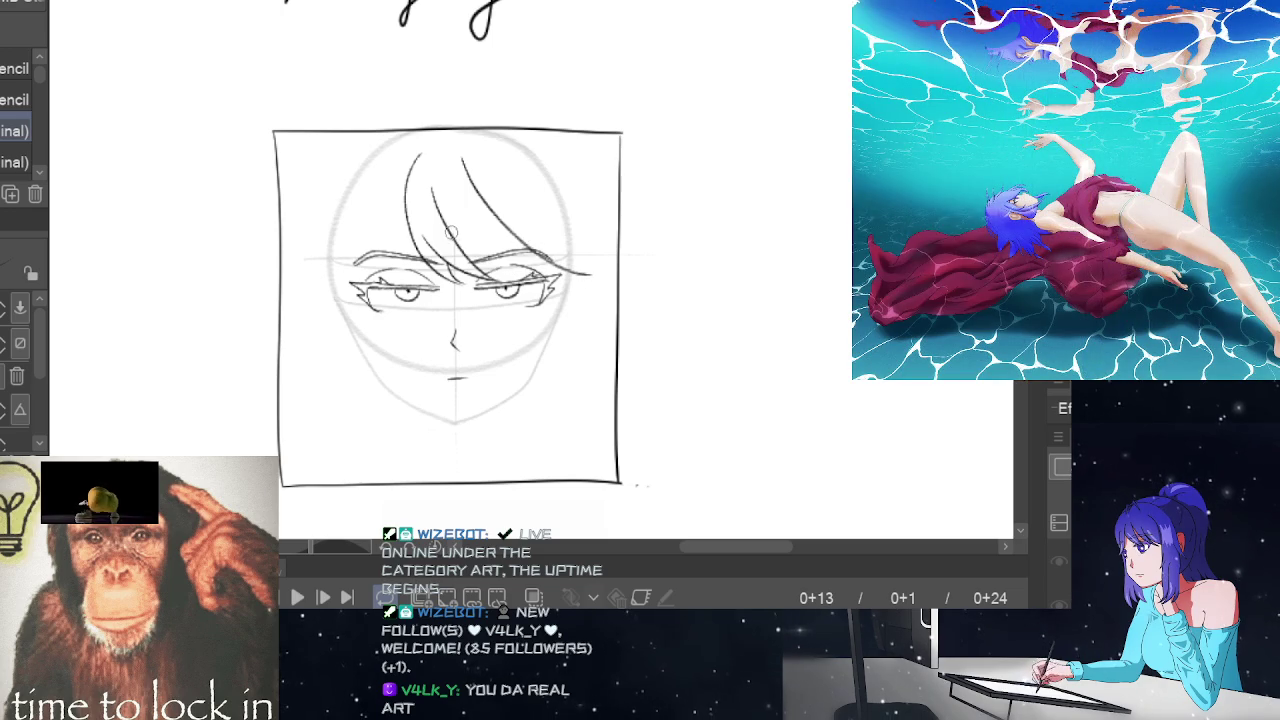
mouse_move(452, 236)
mouse_down()
mouse_move(530, 272)
mouse_move(590, 276)
mouse_up()
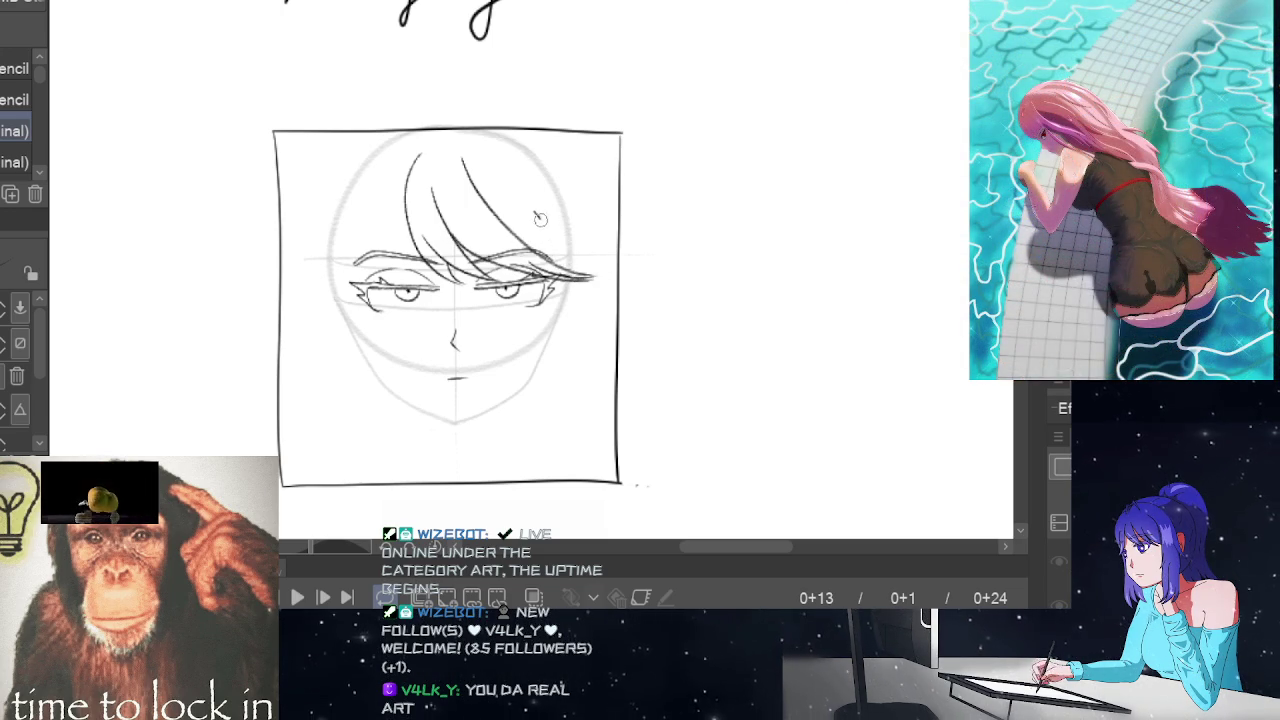
drag(535, 210, 567, 270)
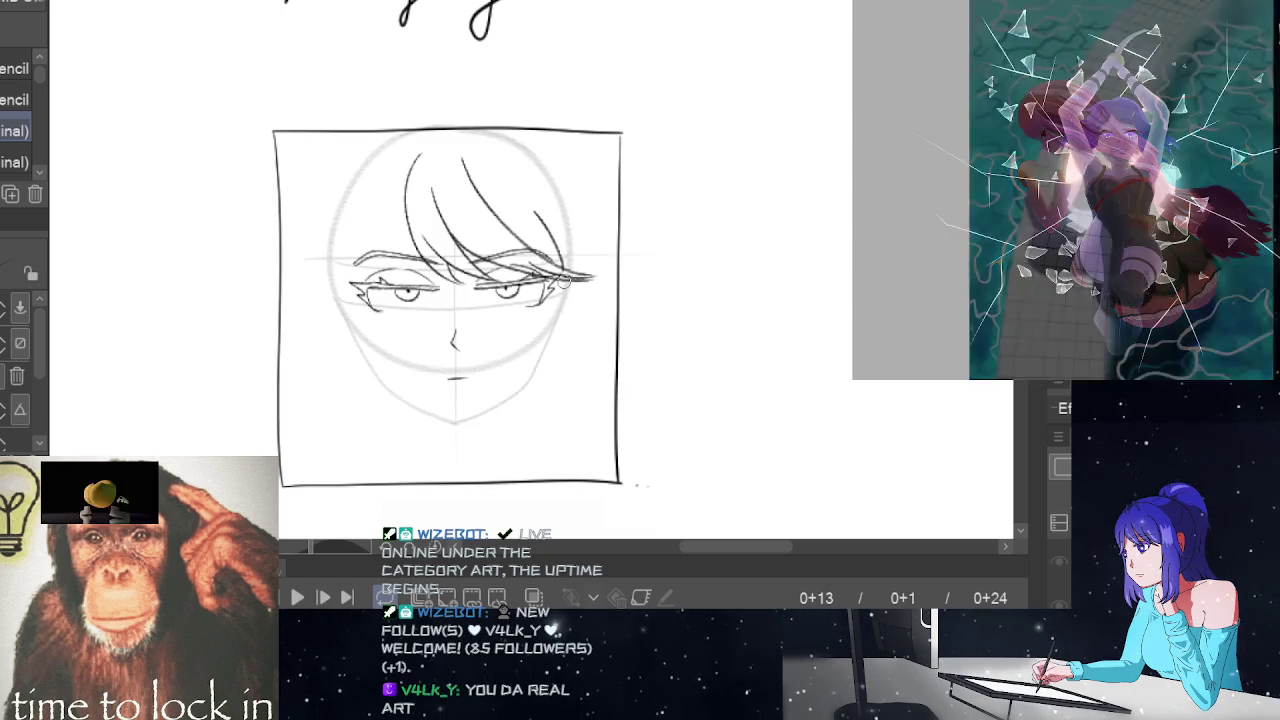
- Draw hair strokes beside the right jaw, comparing against the final frame
drag(566, 312, 556, 372)
key(End)
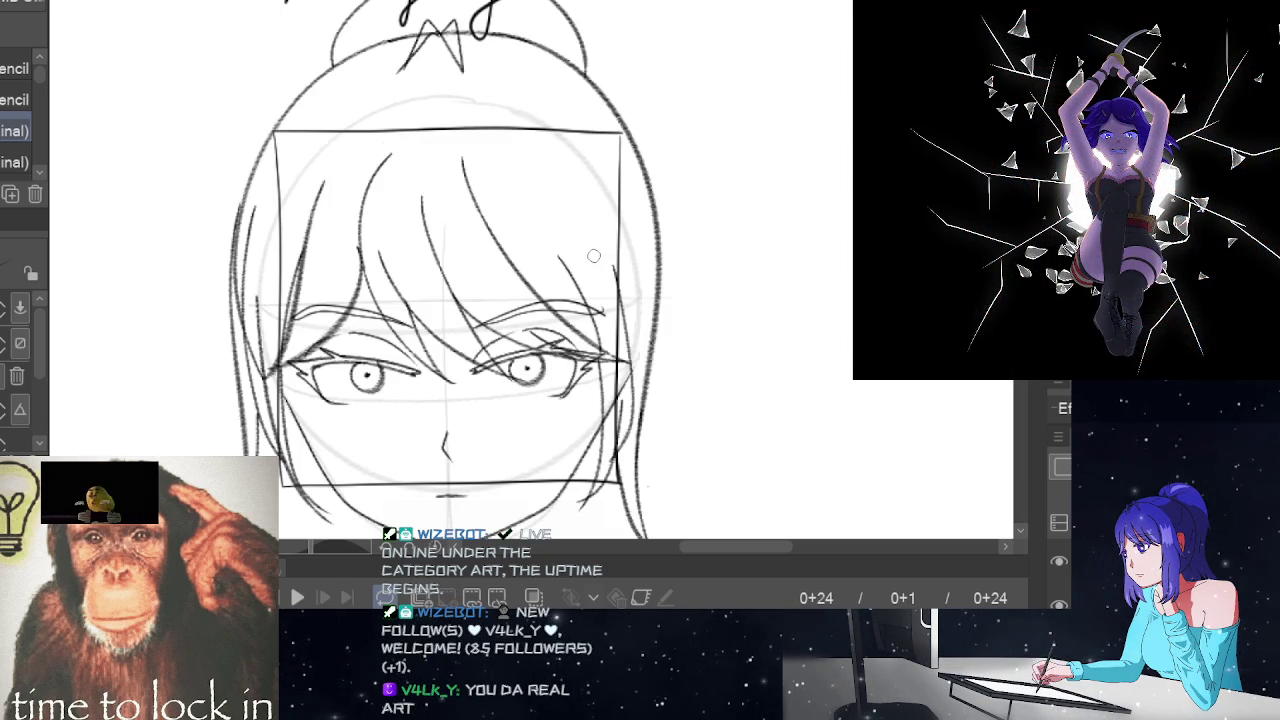
key(Home)
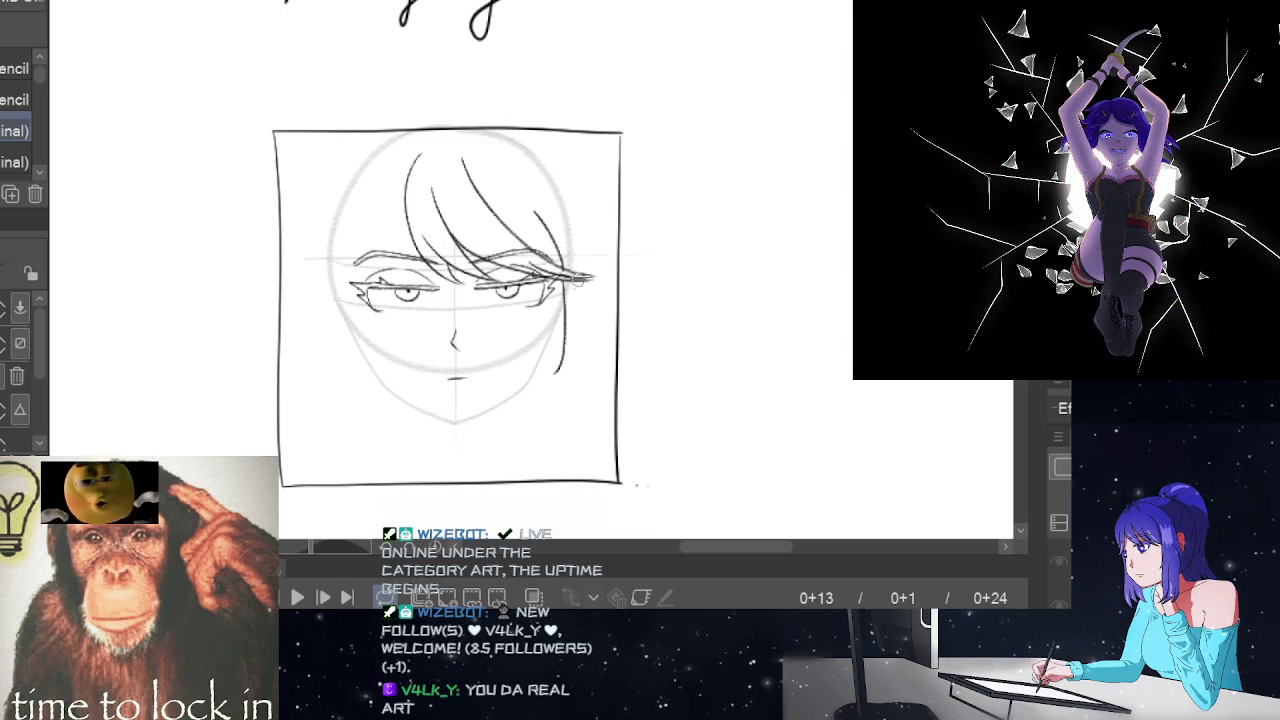
drag(574, 308, 556, 372)
key(ctrl+z)
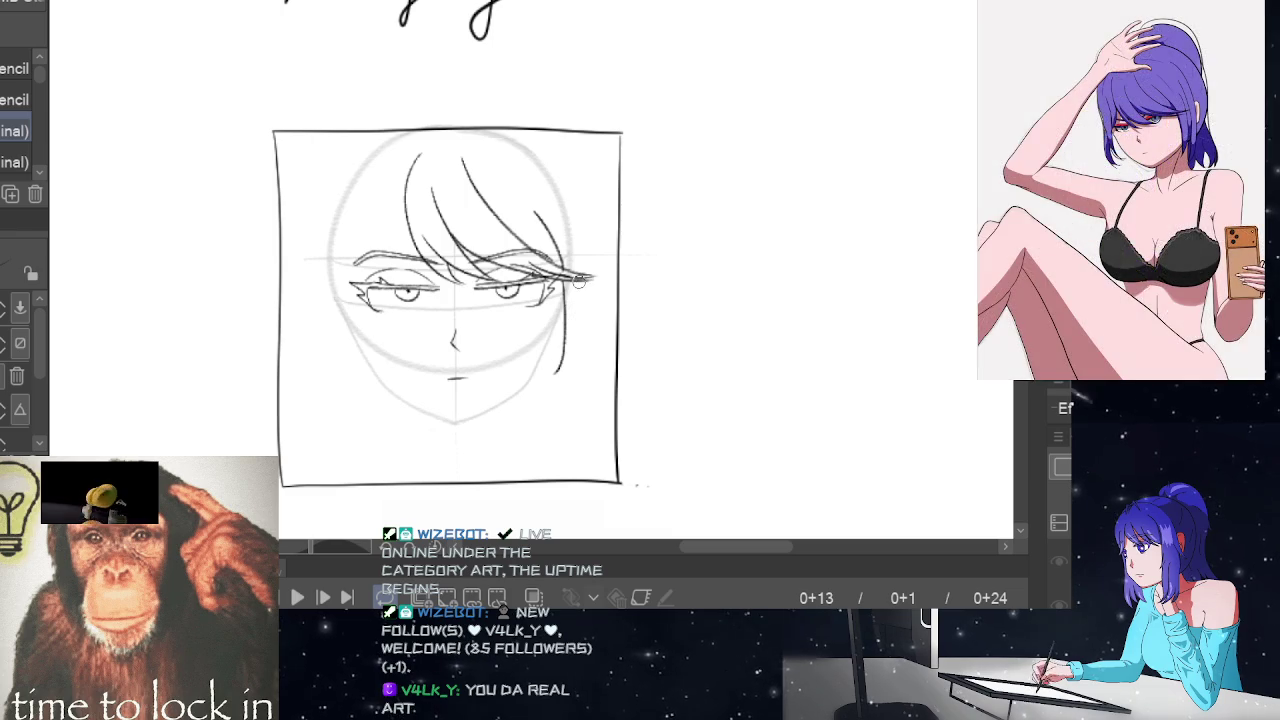
drag(566, 286, 556, 372)
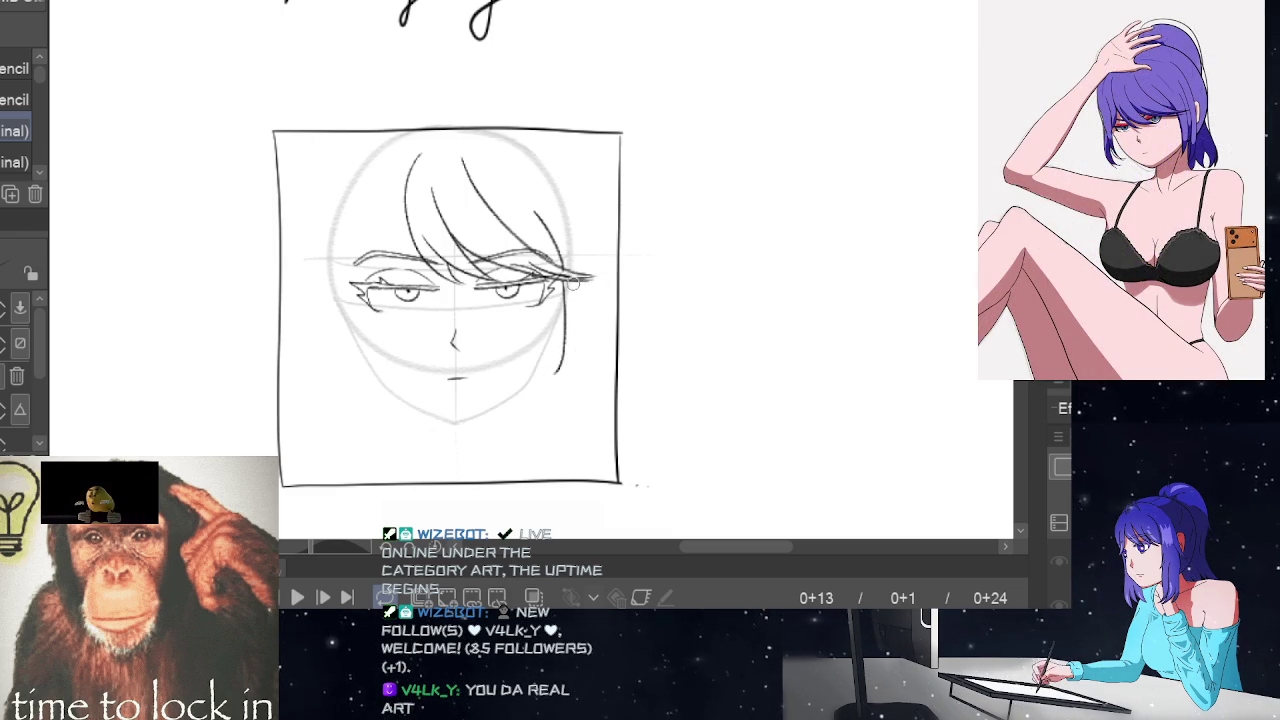
drag(574, 316, 556, 372)
key(ctrl+z)
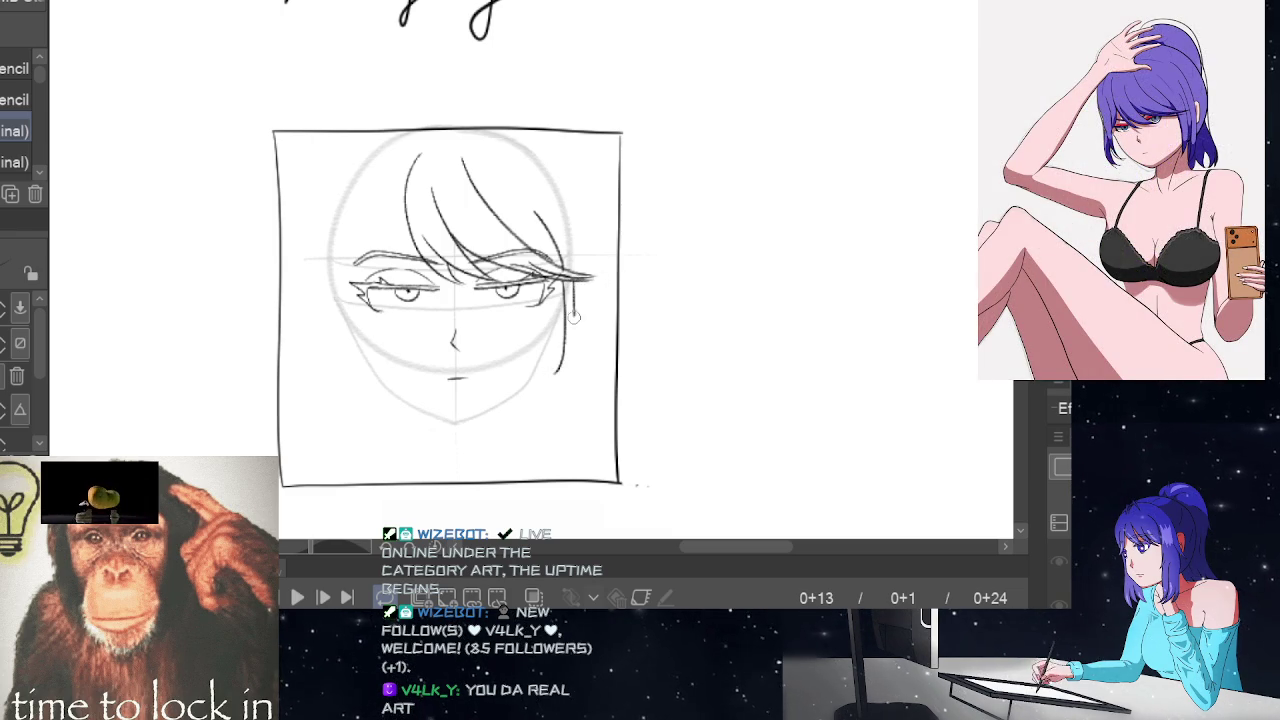
drag(574, 288, 556, 372)
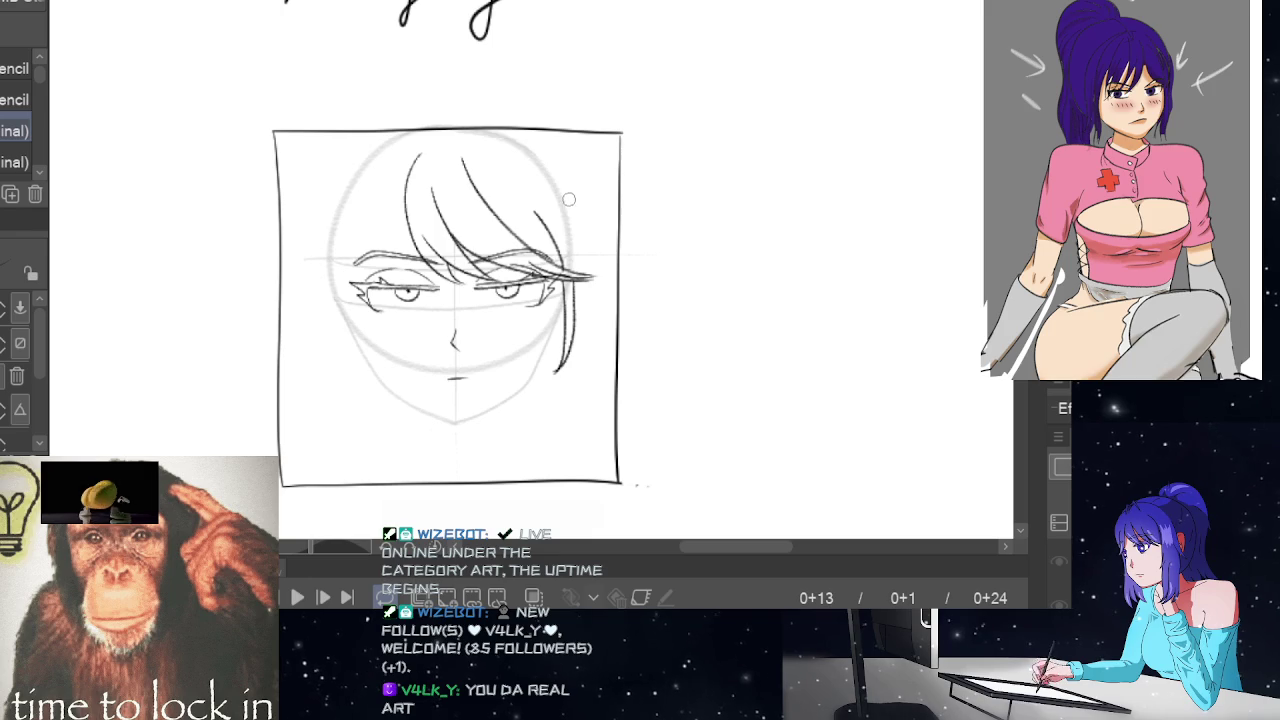
drag(586, 256, 594, 292)
key(ctrl+z)
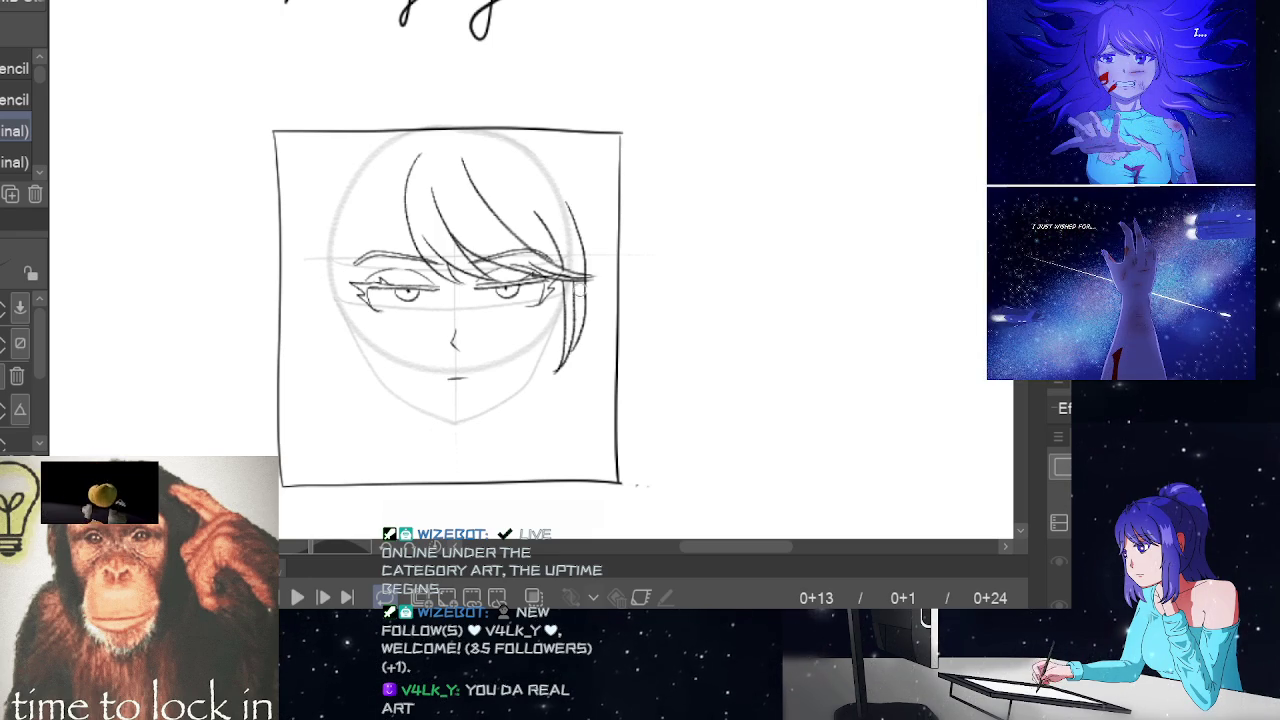
- Play the animation from the first frame, then try and undo a curve left of the head
key(Home)
key(space)
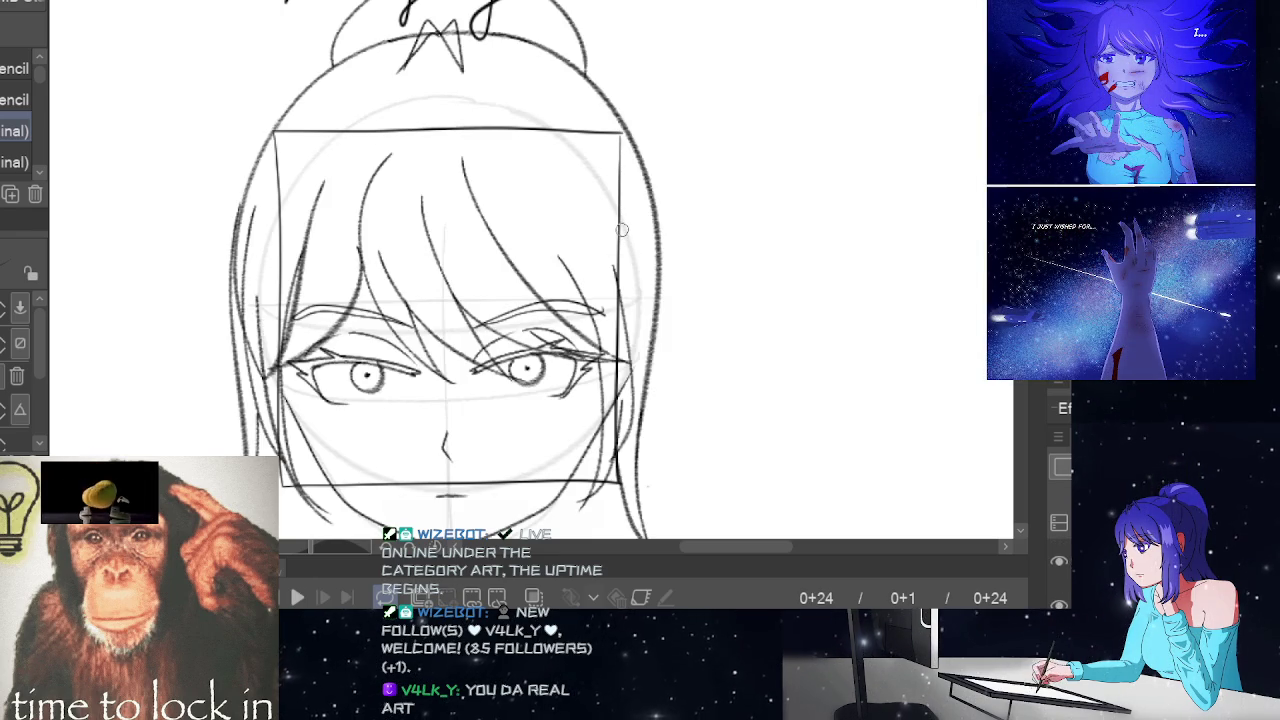
key(space)
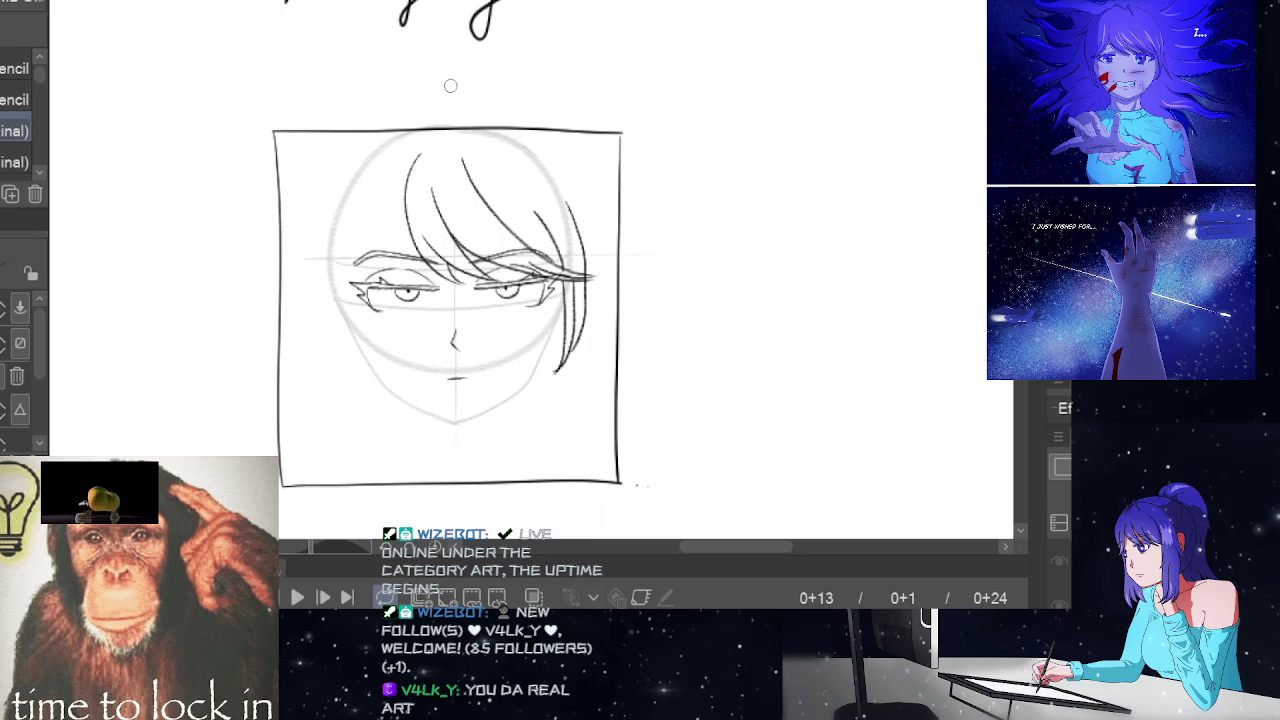
mouse_move(450, 86)
mouse_down()
mouse_move(395, 88)
mouse_move(306, 305)
mouse_up()
key(ctrl+z)
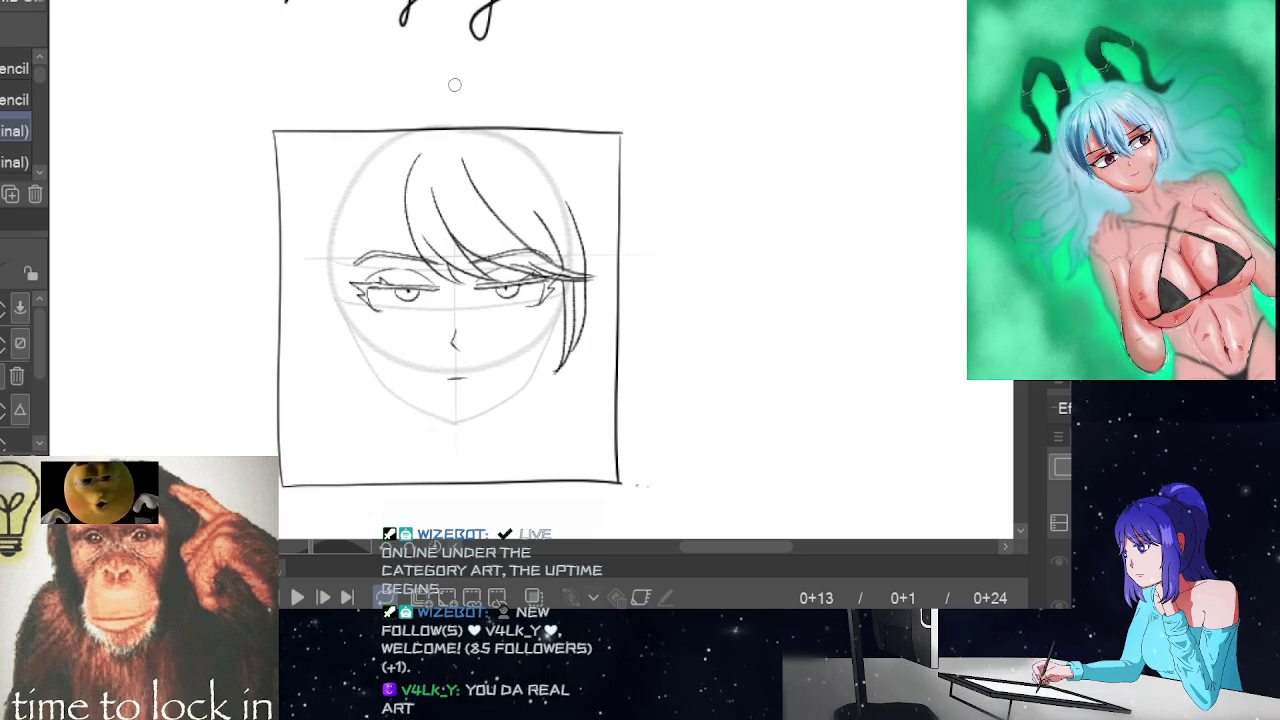
- Draw the hair outline arcing over the head and down both sides, with right-side strands
mouse_move(452, 78)
mouse_down()
mouse_move(309, 194)
mouse_move(306, 312)
mouse_up()
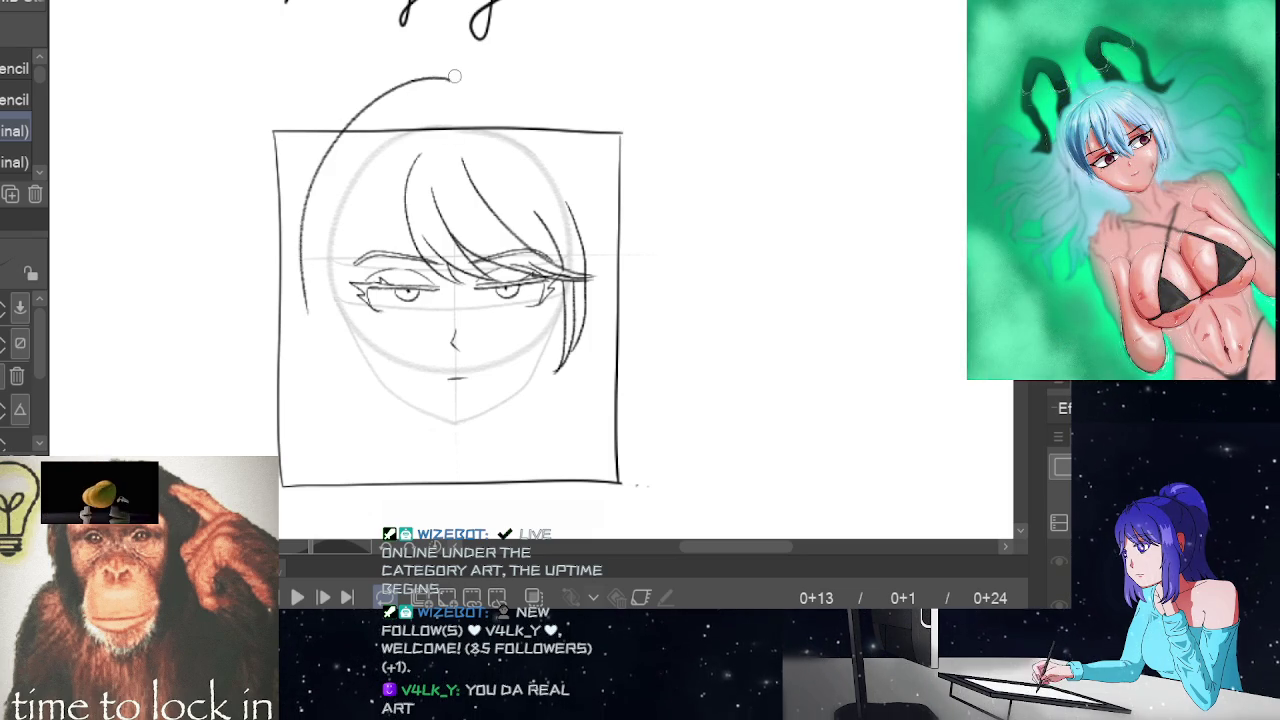
drag(482, 80, 575, 280)
key(ctrl+z)
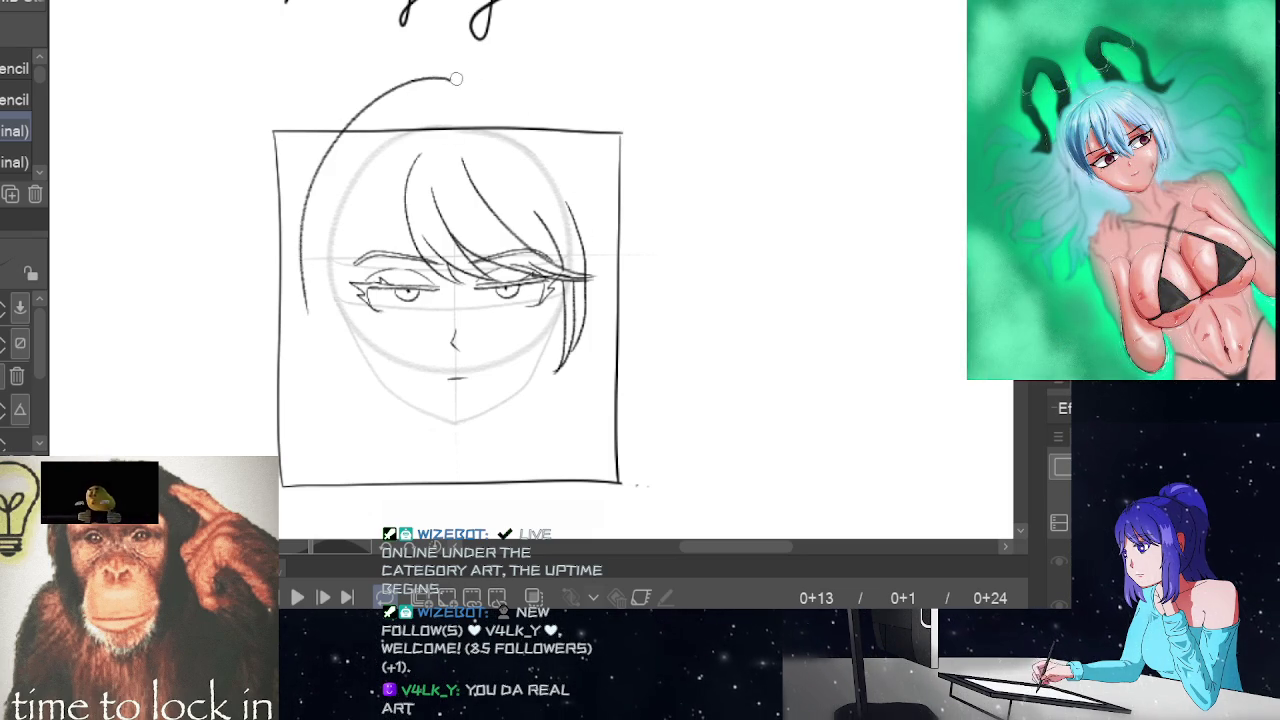
drag(456, 78, 592, 345)
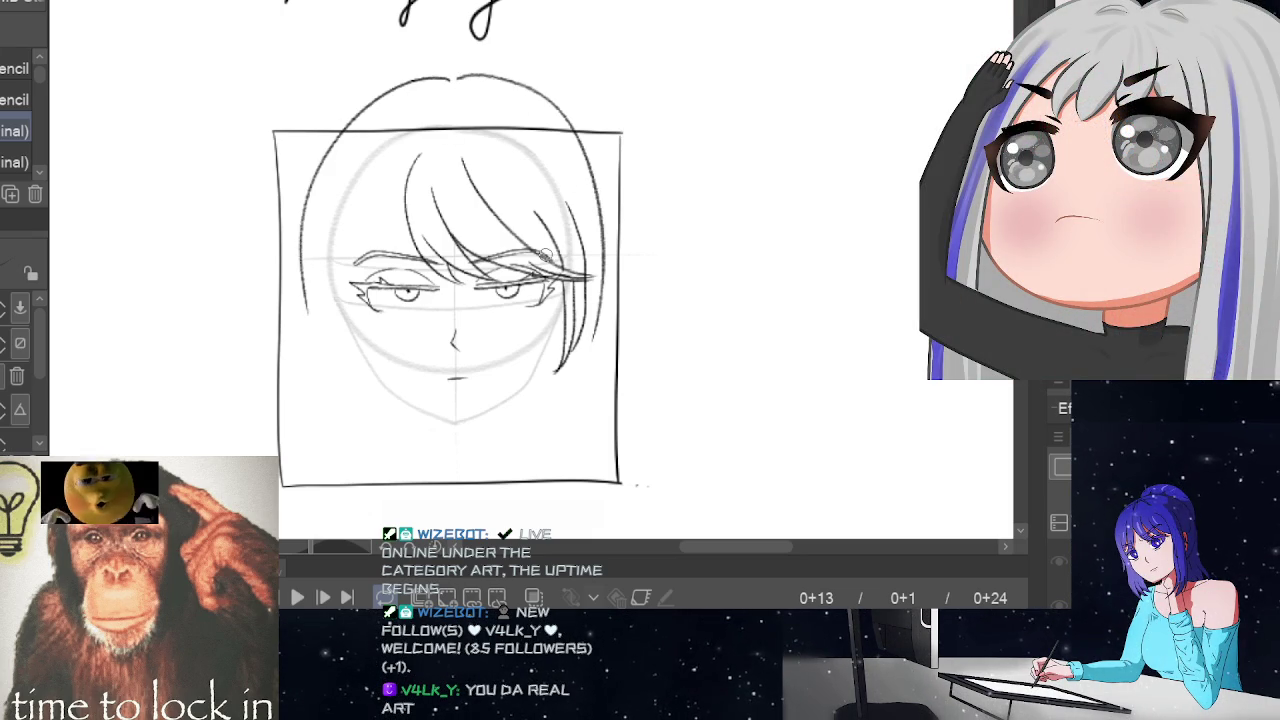
key(ctrl+z)
drag(462, 77, 596, 340)
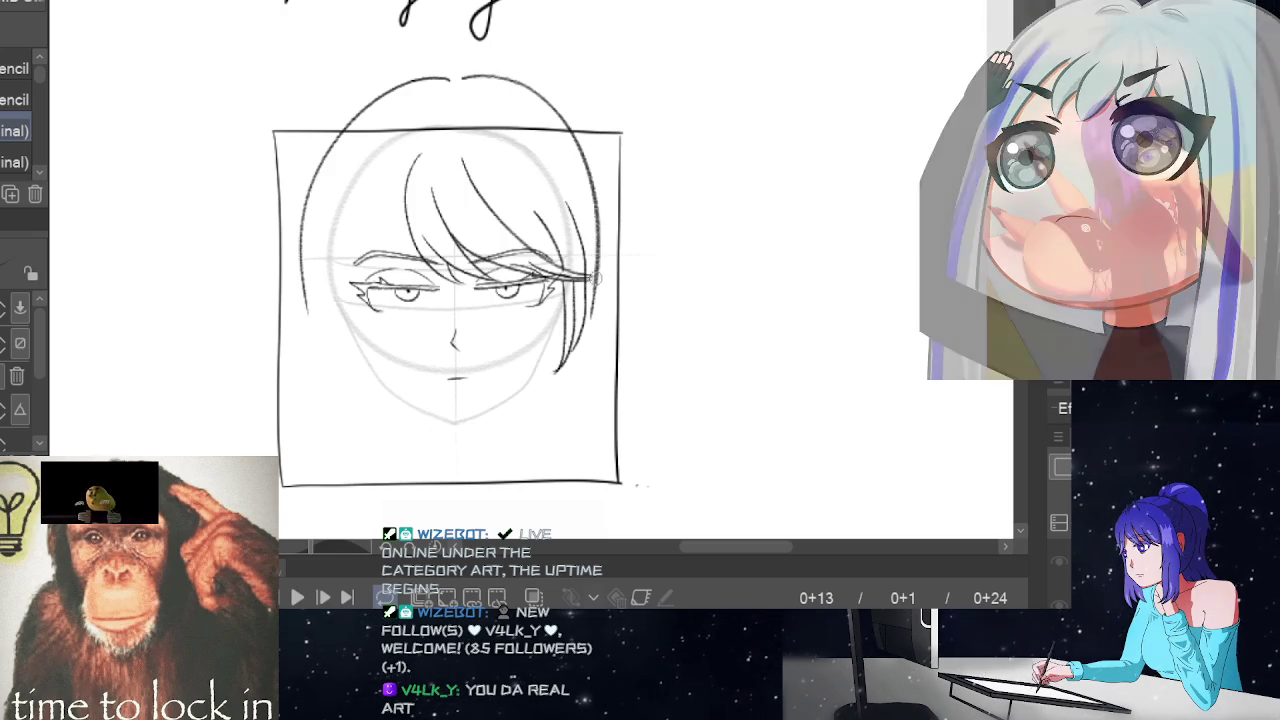
drag(592, 278, 604, 428)
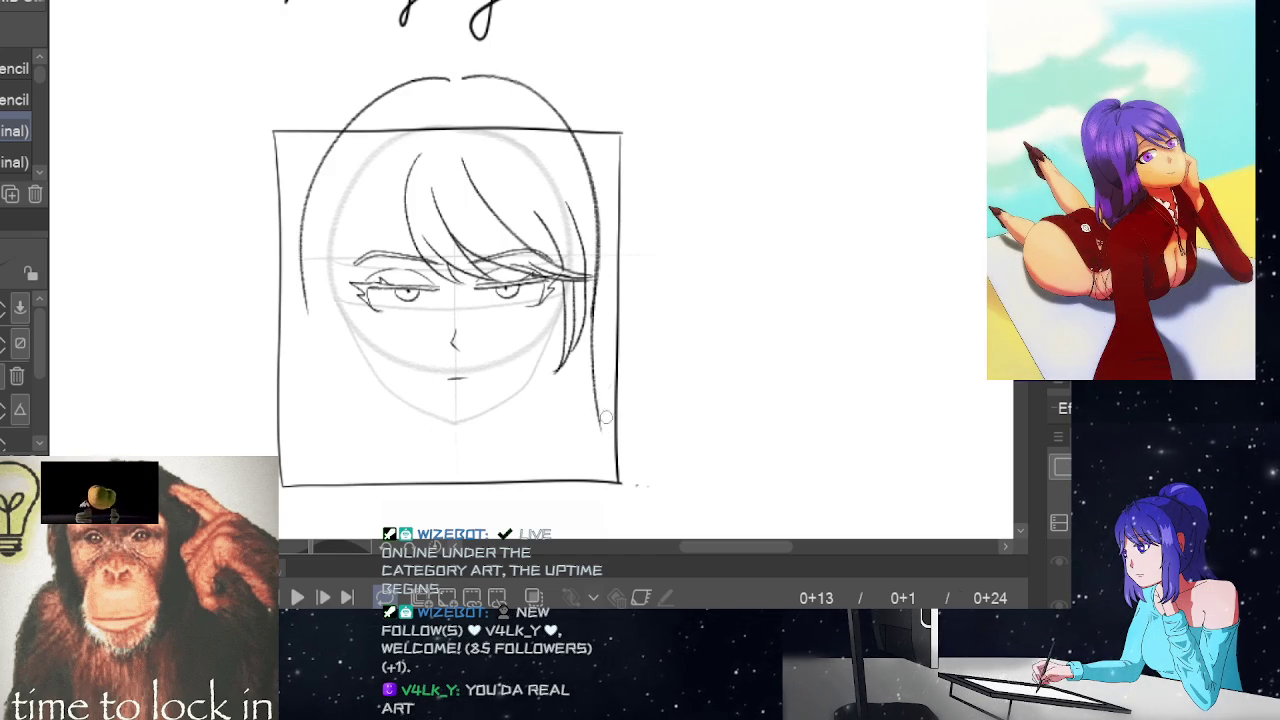
drag(574, 332, 600, 410)
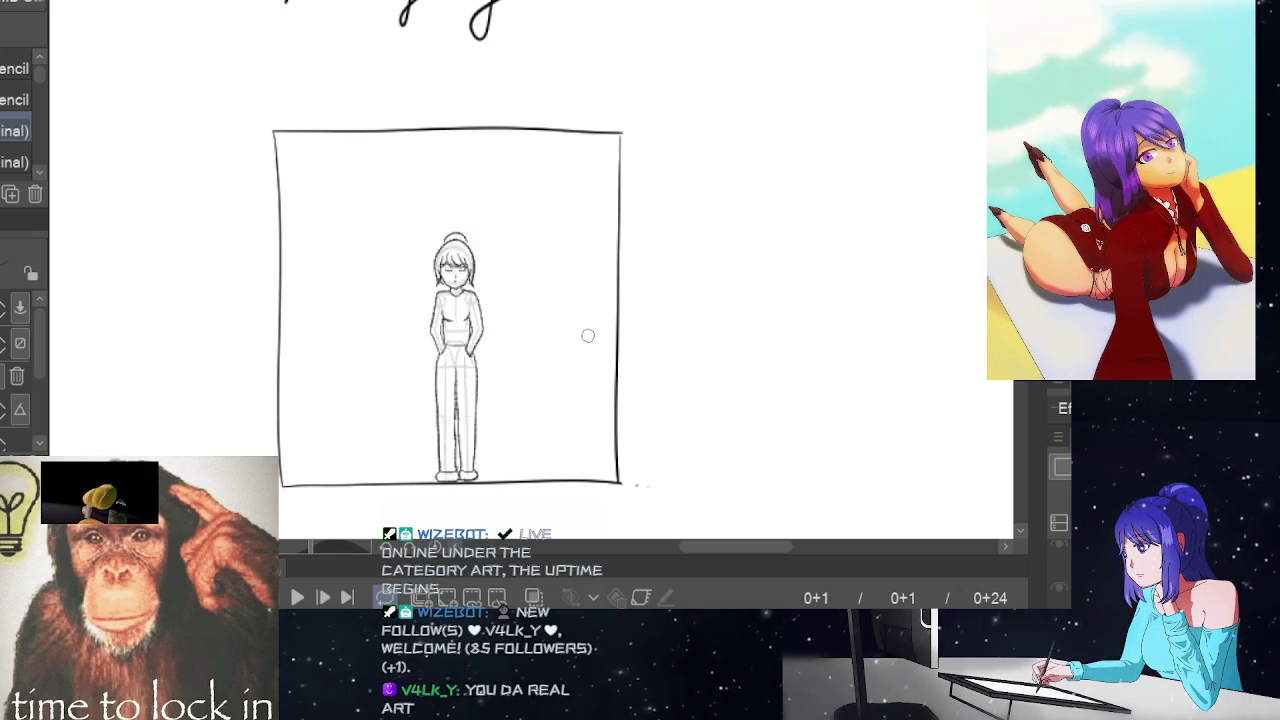
- Add hair strands over the left eyebrow and eye, checking frame 24 for reference
key(End)
key(Home)
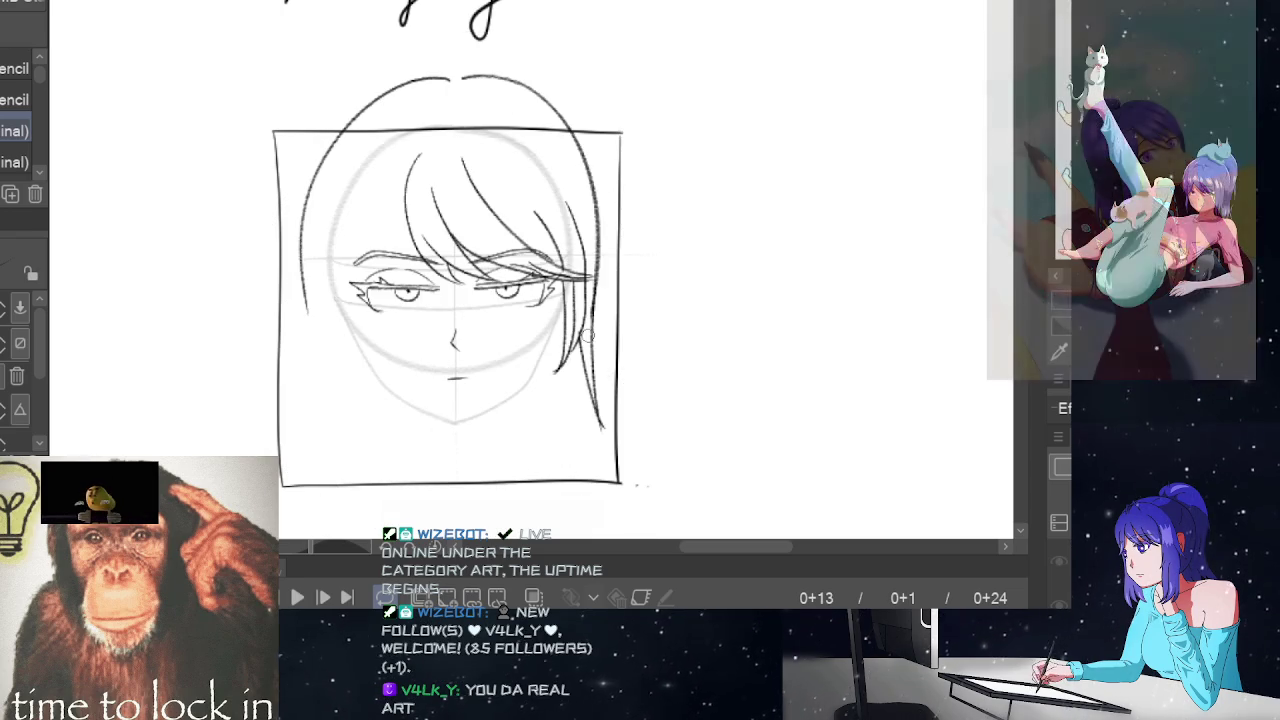
drag(402, 232, 345, 270)
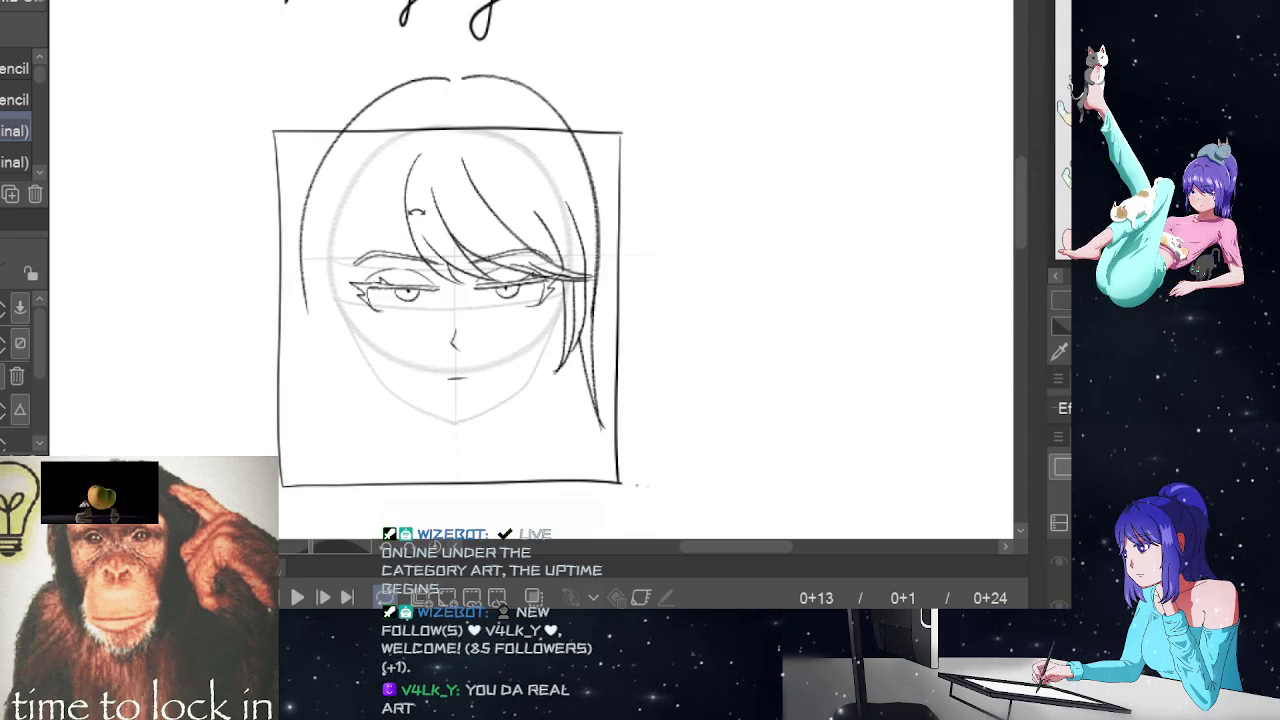
key(ctrl+z)
mouse_move(410, 198)
mouse_down()
mouse_move(386, 244)
mouse_move(332, 284)
mouse_up()
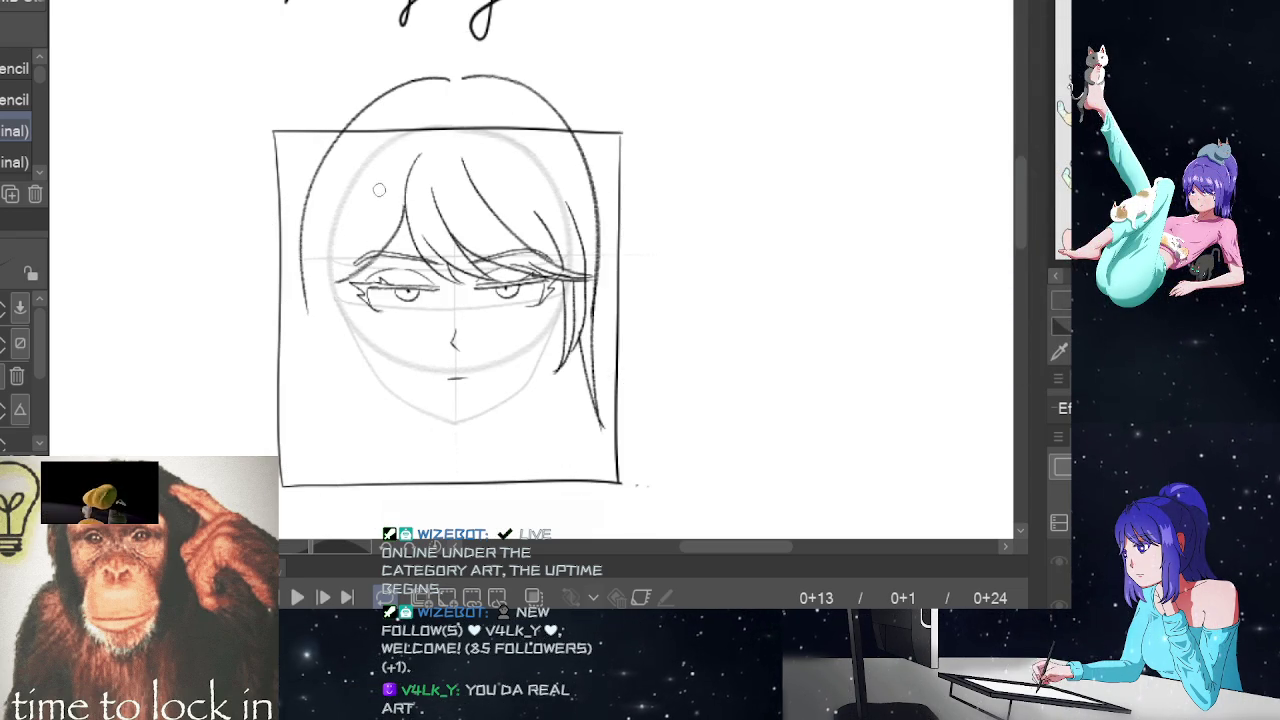
drag(368, 210, 342, 272)
mouse_move(372, 202)
mouse_down()
mouse_move(344, 262)
mouse_move(352, 282)
mouse_up()
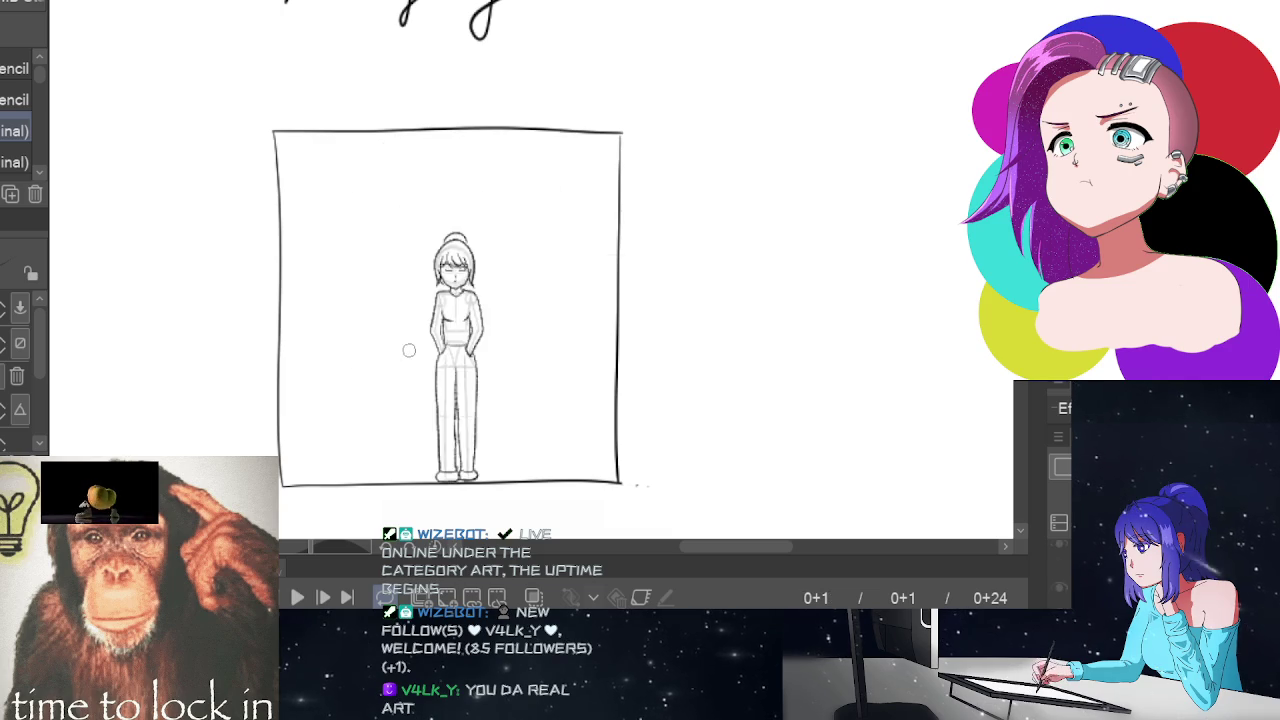
key(End)
- Draw the left cheek and jaw line on frame 13, then flip through the frames
key(ctrl+z)
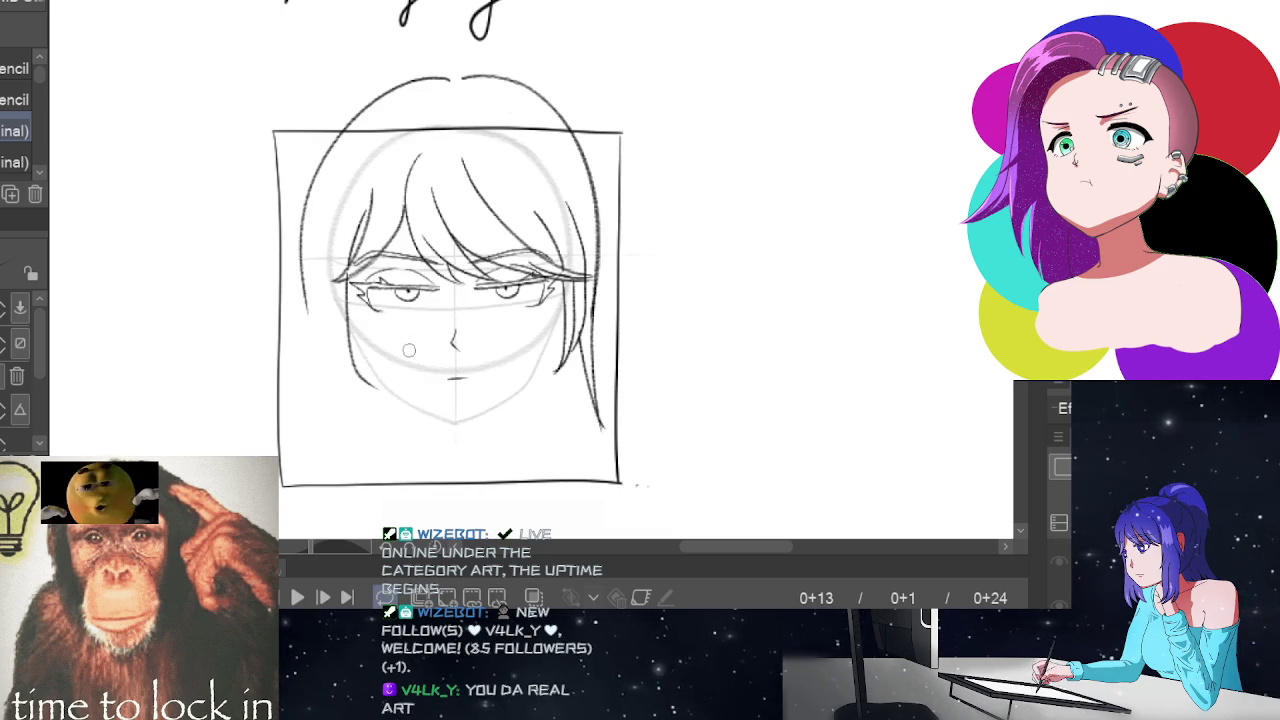
drag(336, 240, 386, 391)
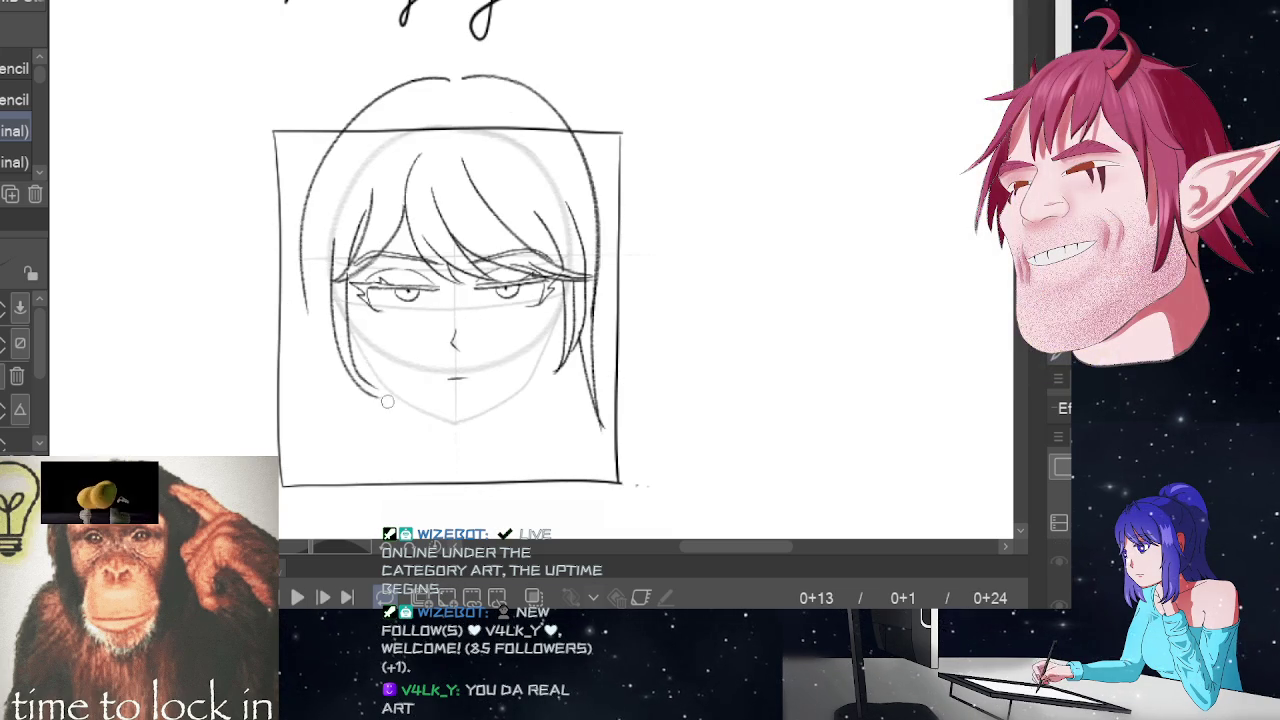
key(ctrl+z)
drag(335, 234, 383, 396)
key(ctrl+z)
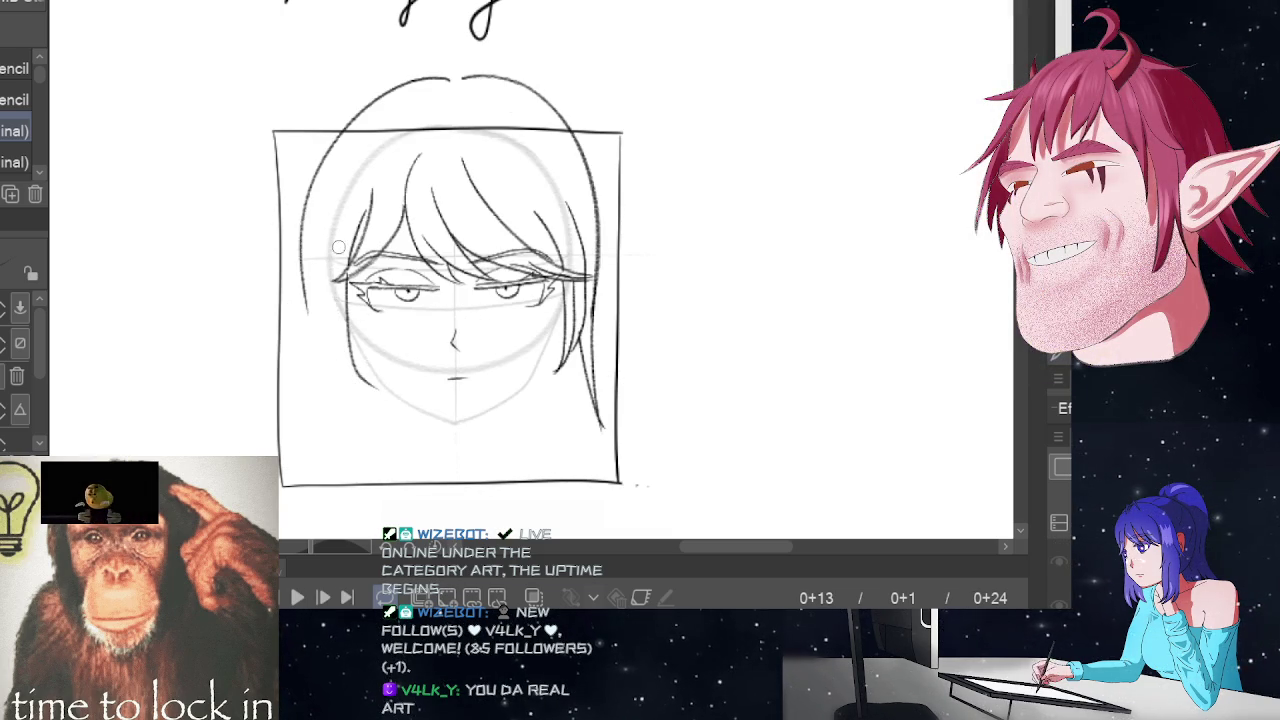
drag(335, 236, 388, 383)
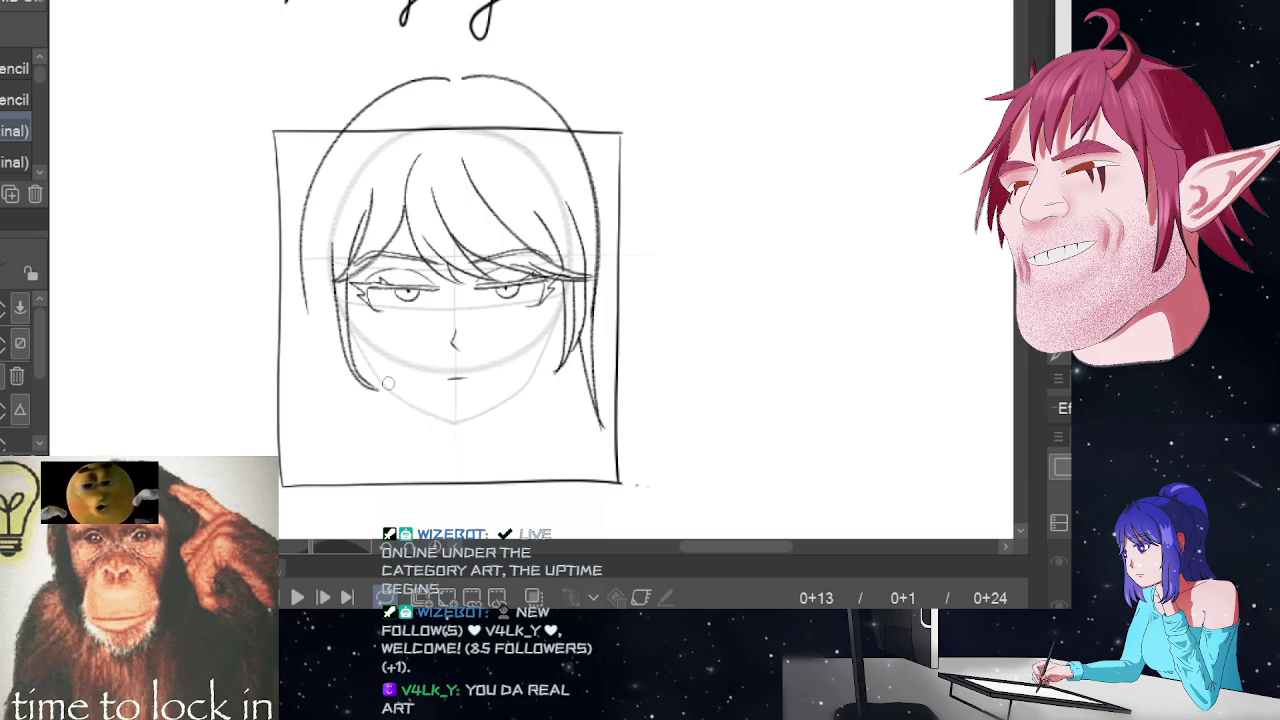
key(space)
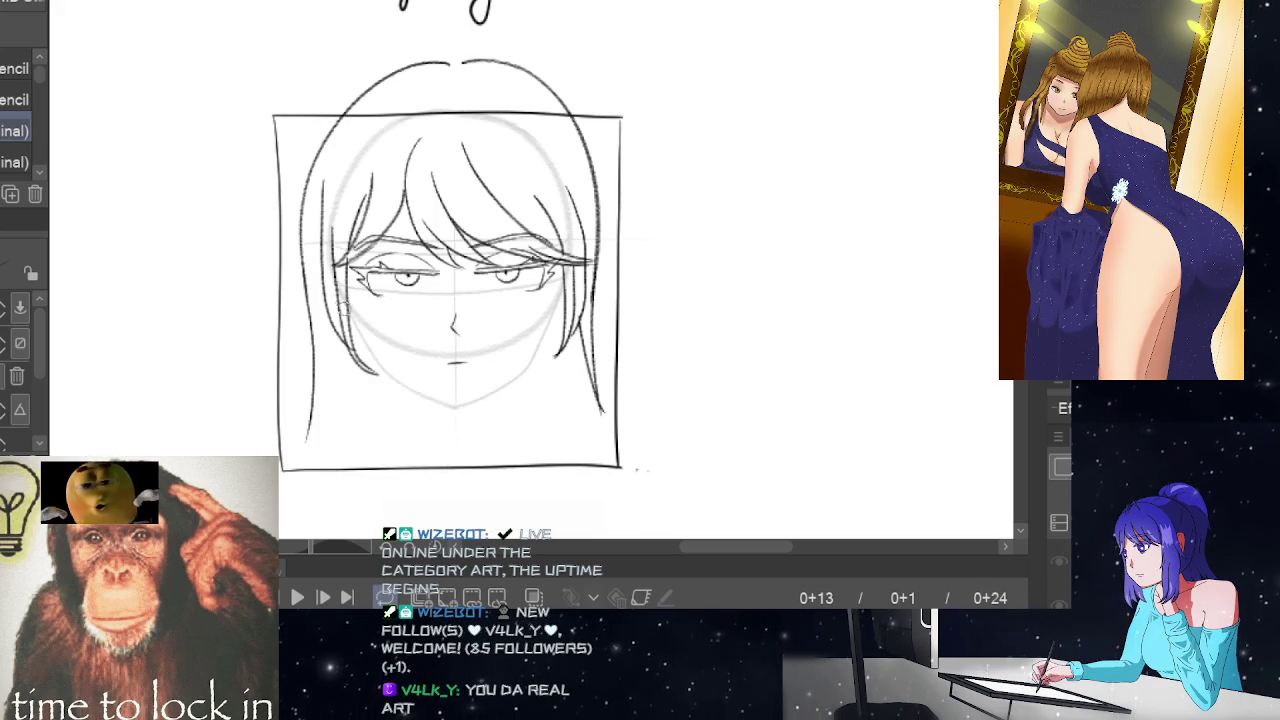
- Draw a hair line down the left side of the head, then switch to the Eraser
drag(324, 296, 305, 440)
key(ctrl+z)
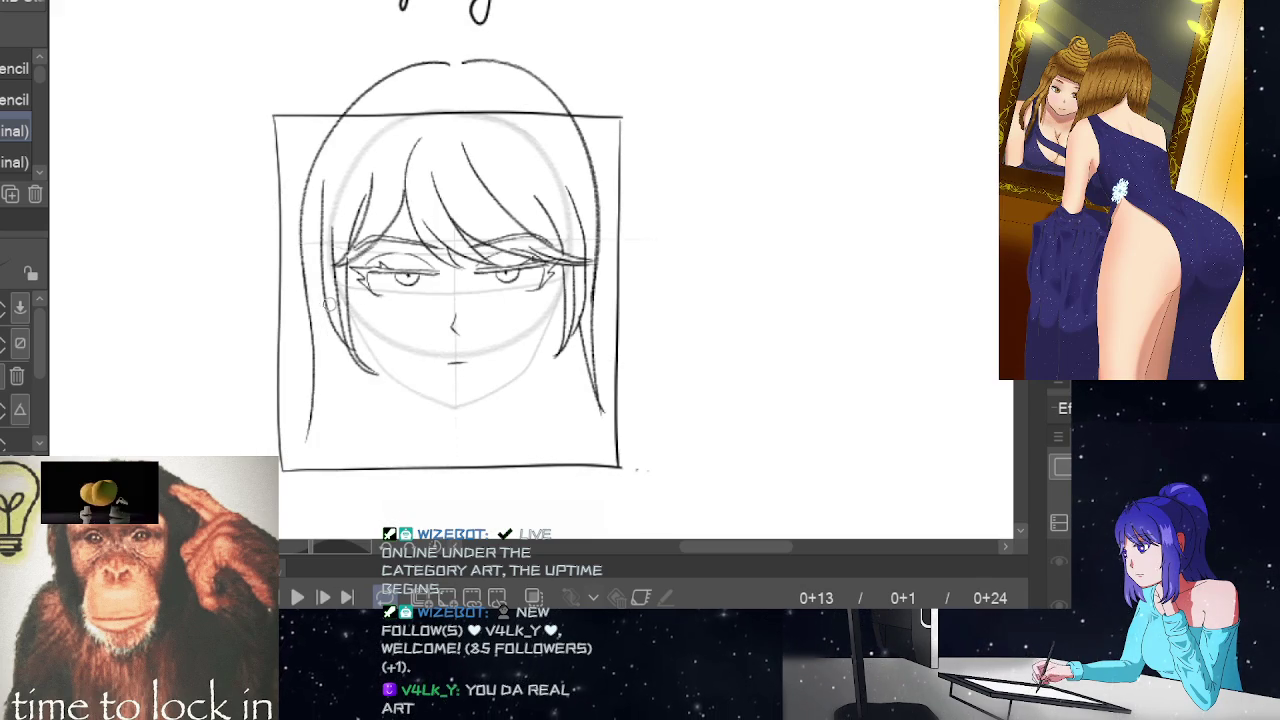
drag(322, 292, 305, 440)
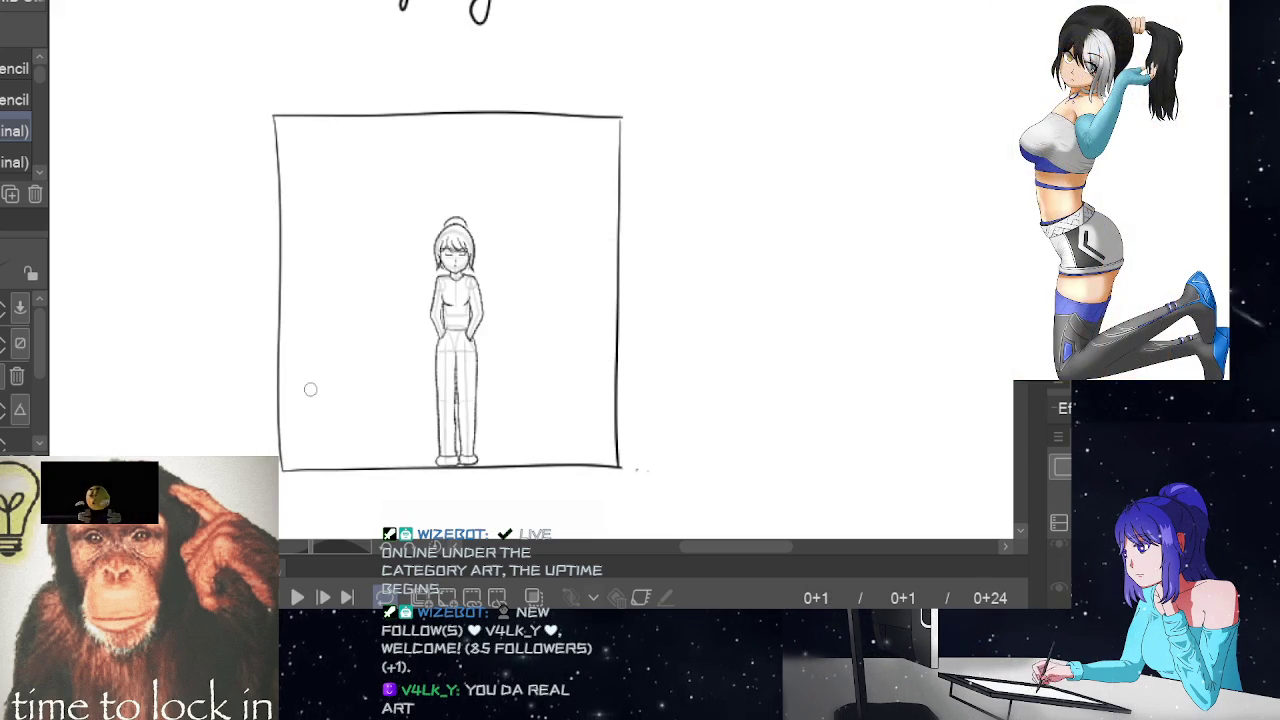
key(Left)
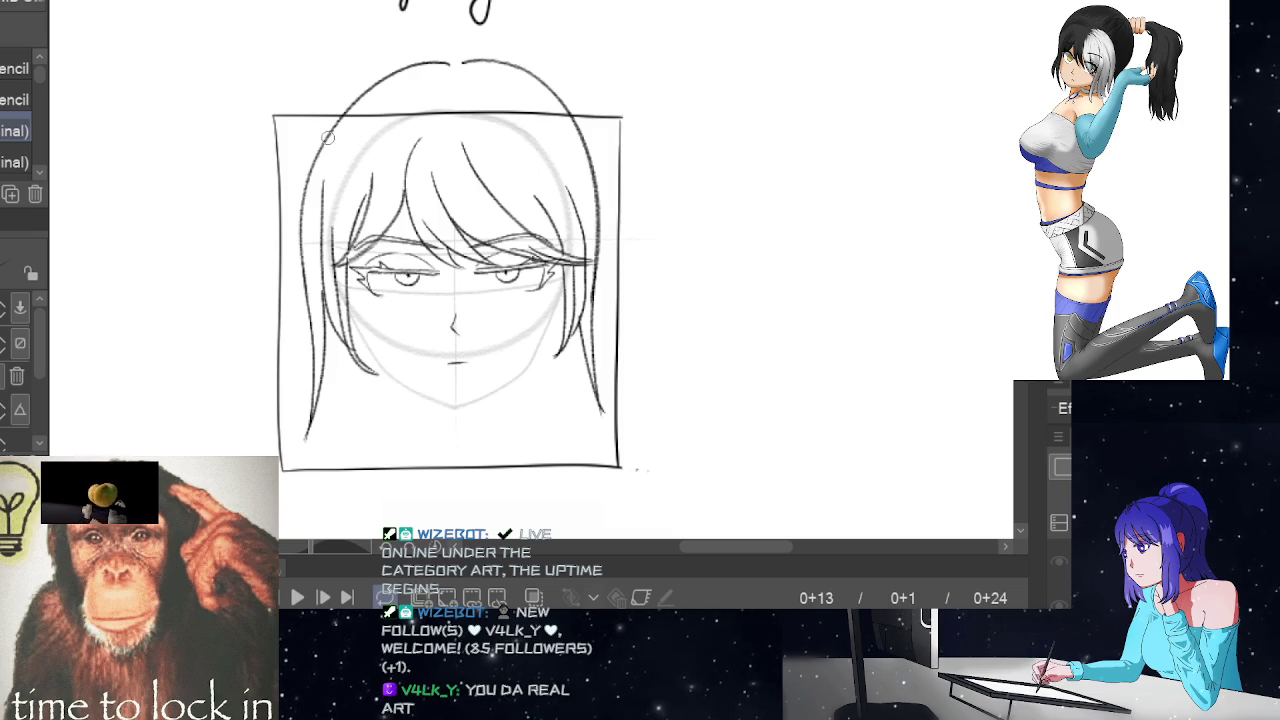
drag(328, 138, 305, 440)
key(ctrl+z)
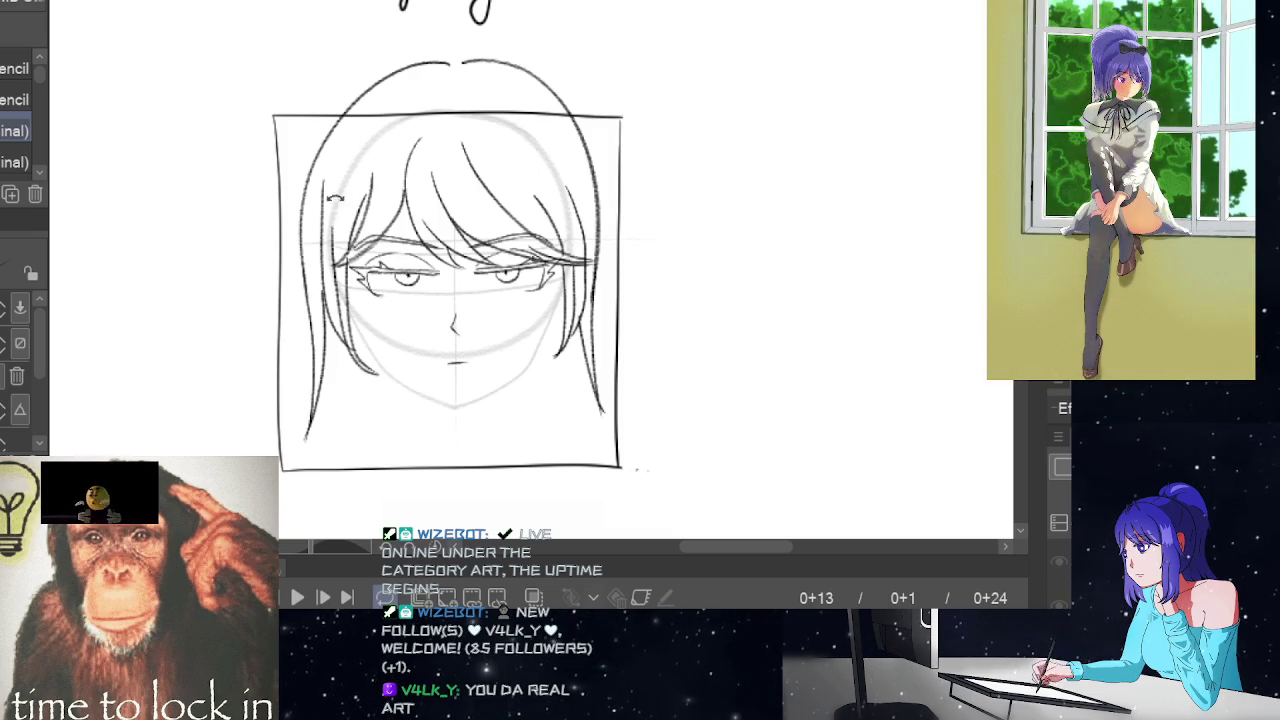
mouse_move(328, 133)
mouse_down()
mouse_move(305, 176)
mouse_move(316, 323)
mouse_up()
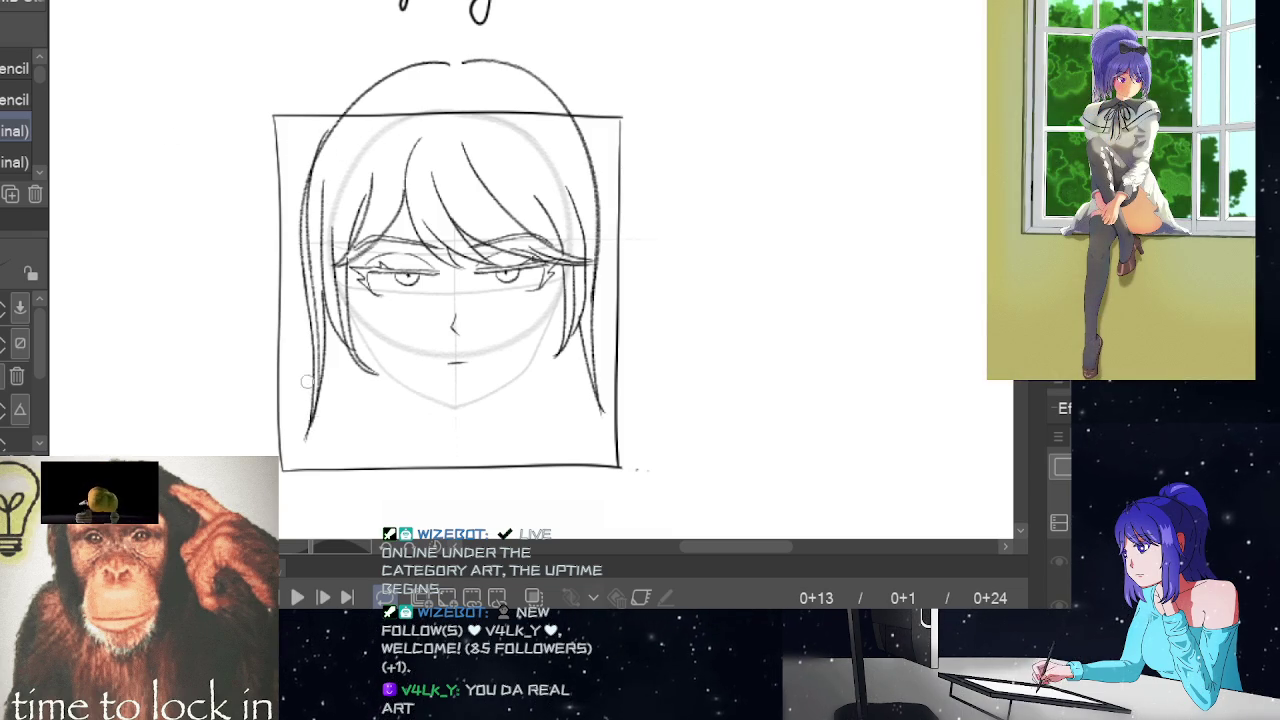
key(e)
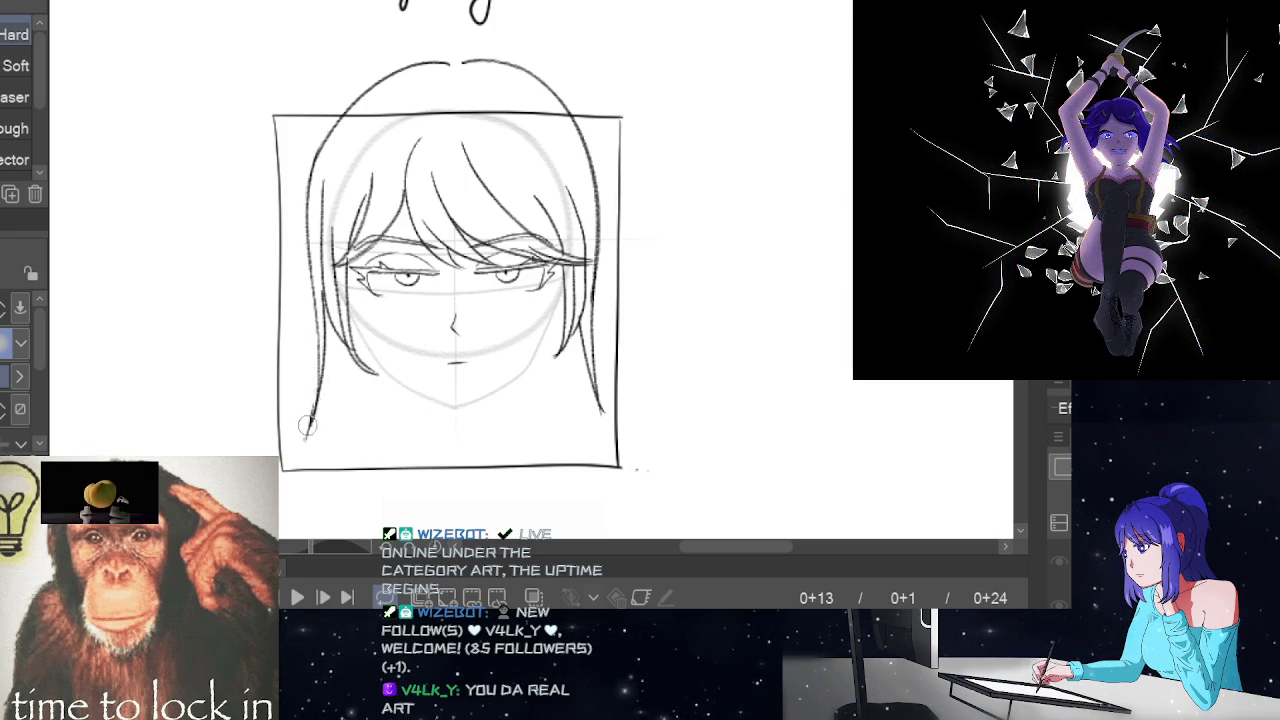
- Erase the lower end of the left hair stroke and compare frames 13 and 24
drag(320, 405, 322, 399)
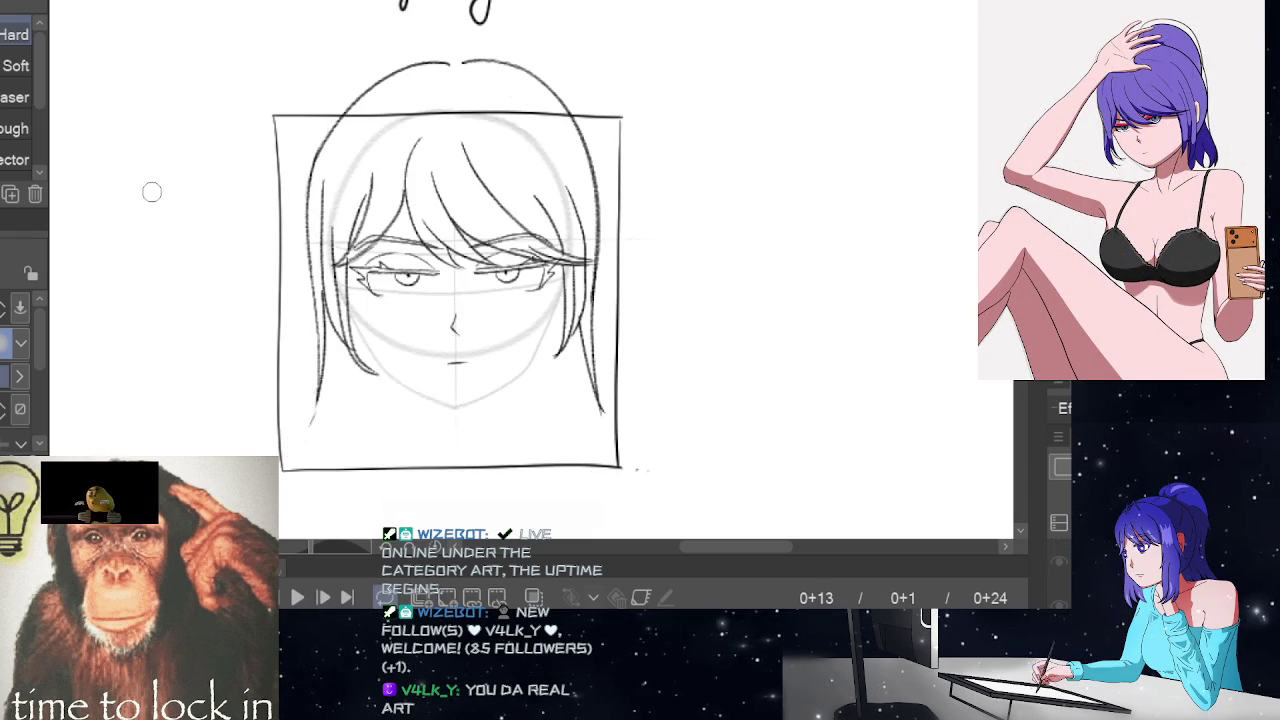
key(p)
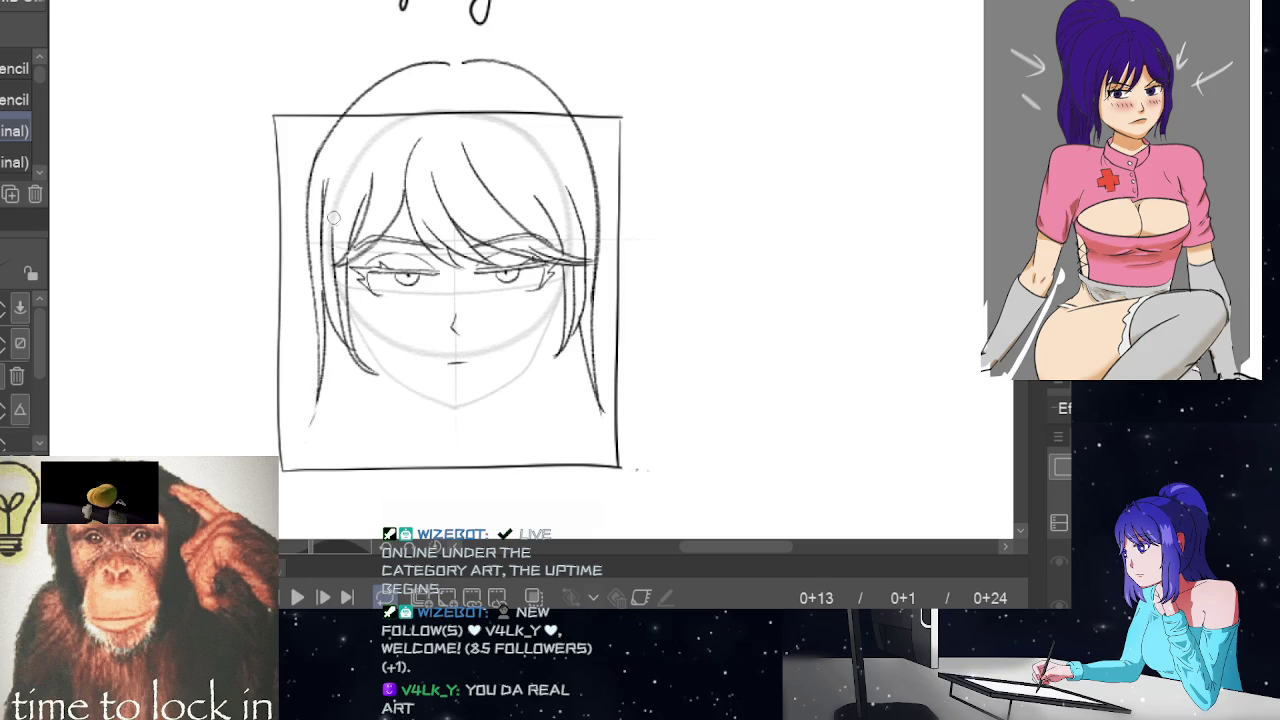
key(e)
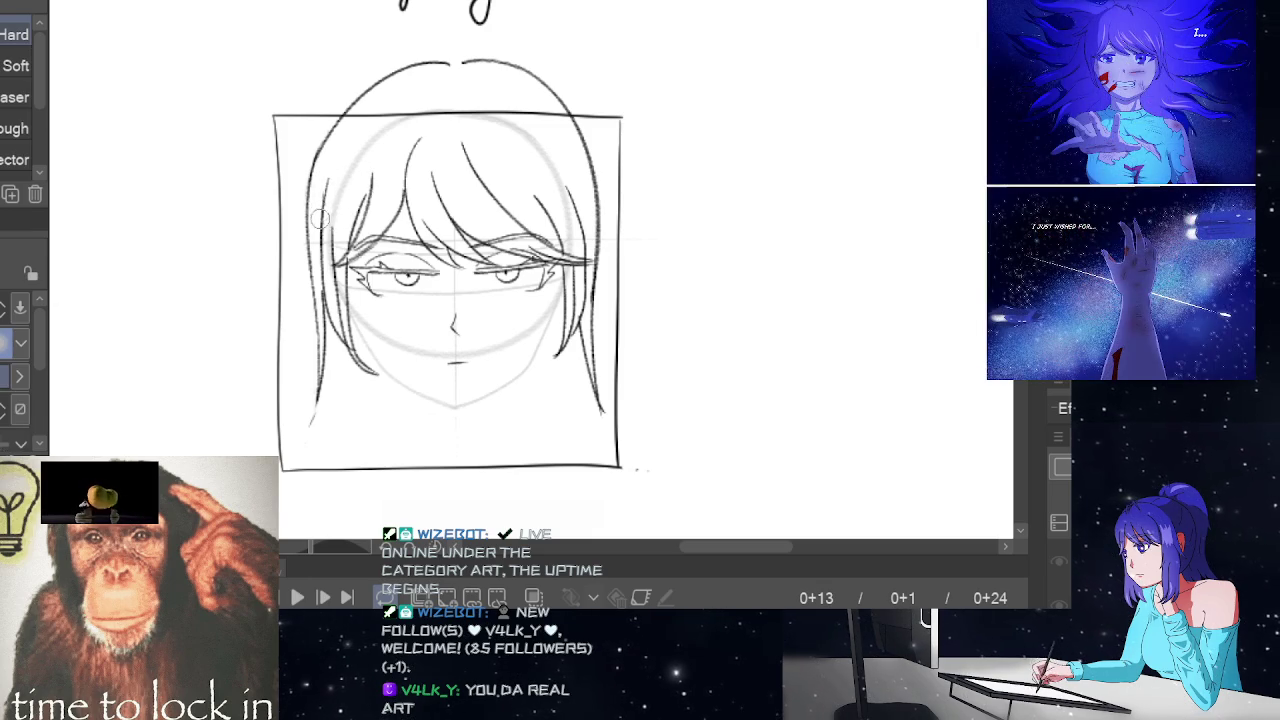
key(Left)
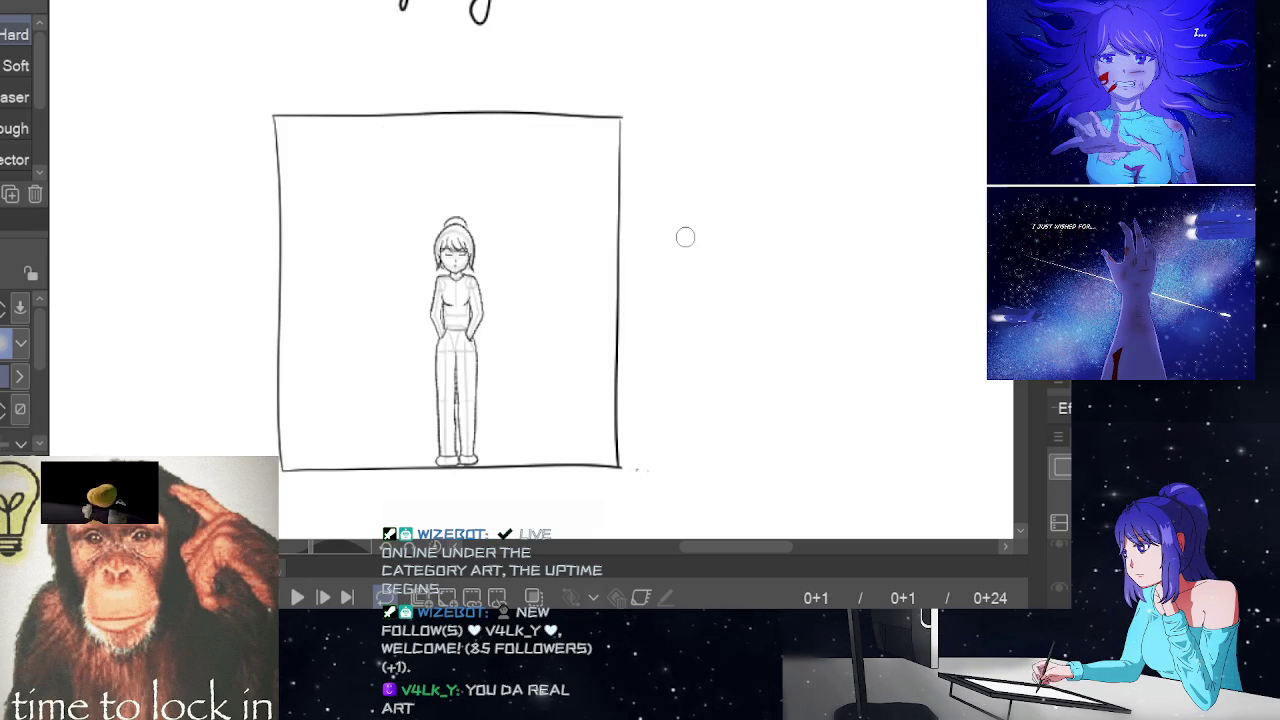
key(Right)
key(End)
key(Left)
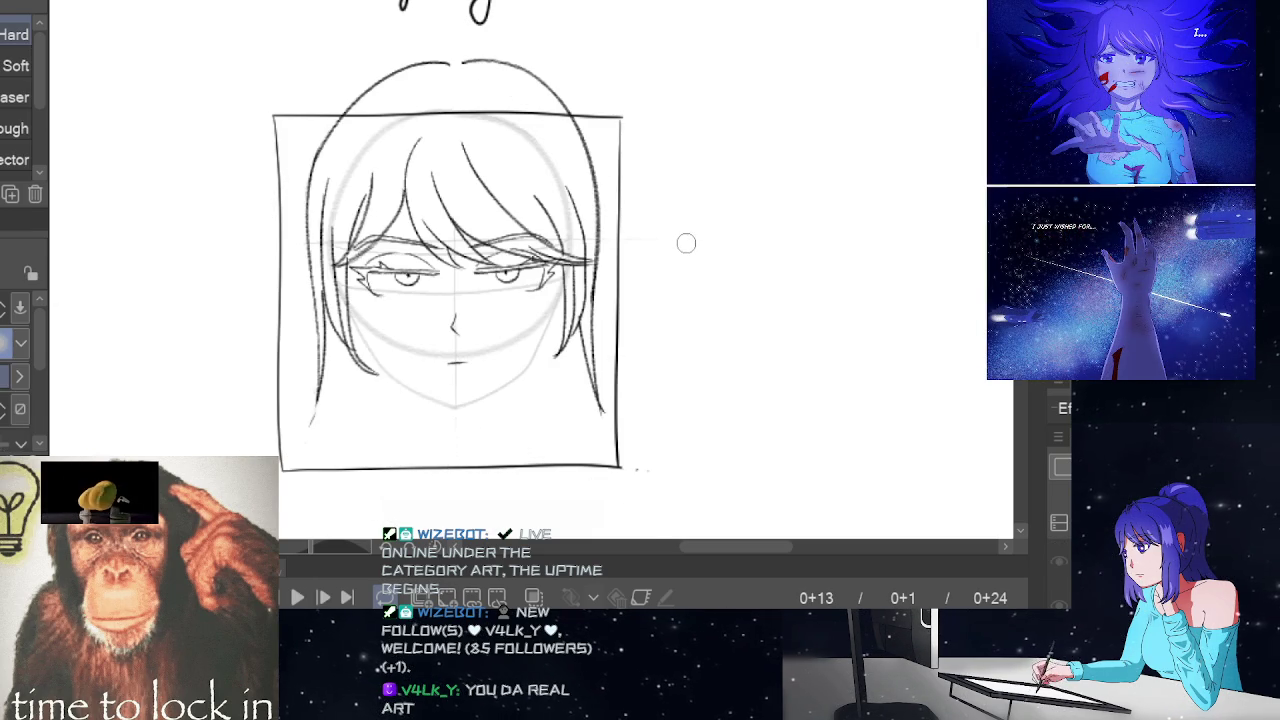
key(Right)
key(Left)
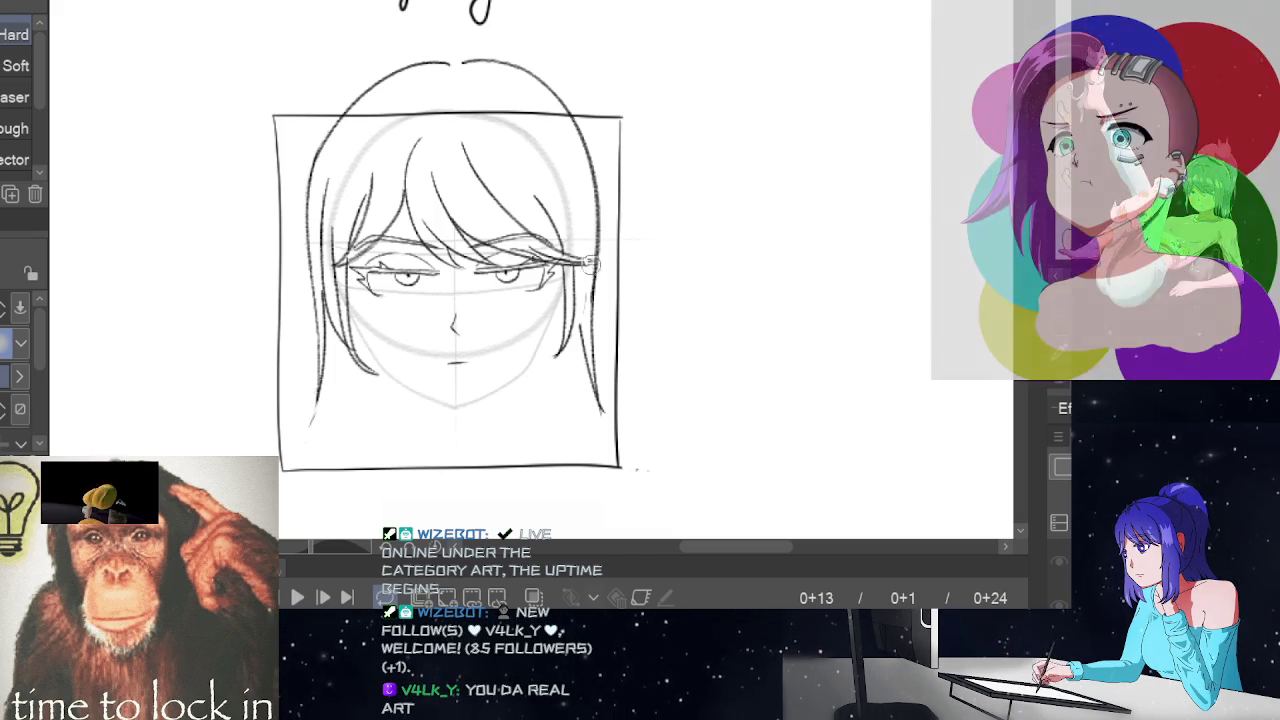
- Zoom in on the crown and join the two hair-top lines across the gap
key(p)
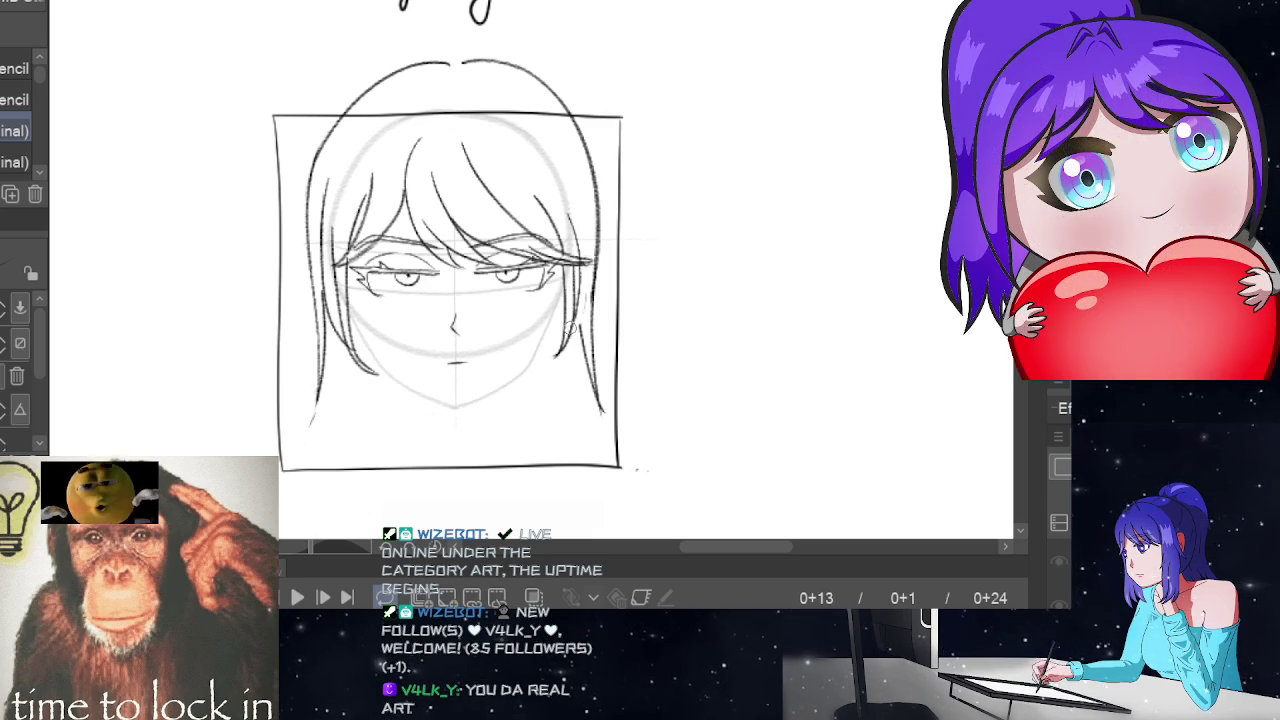
key(e)
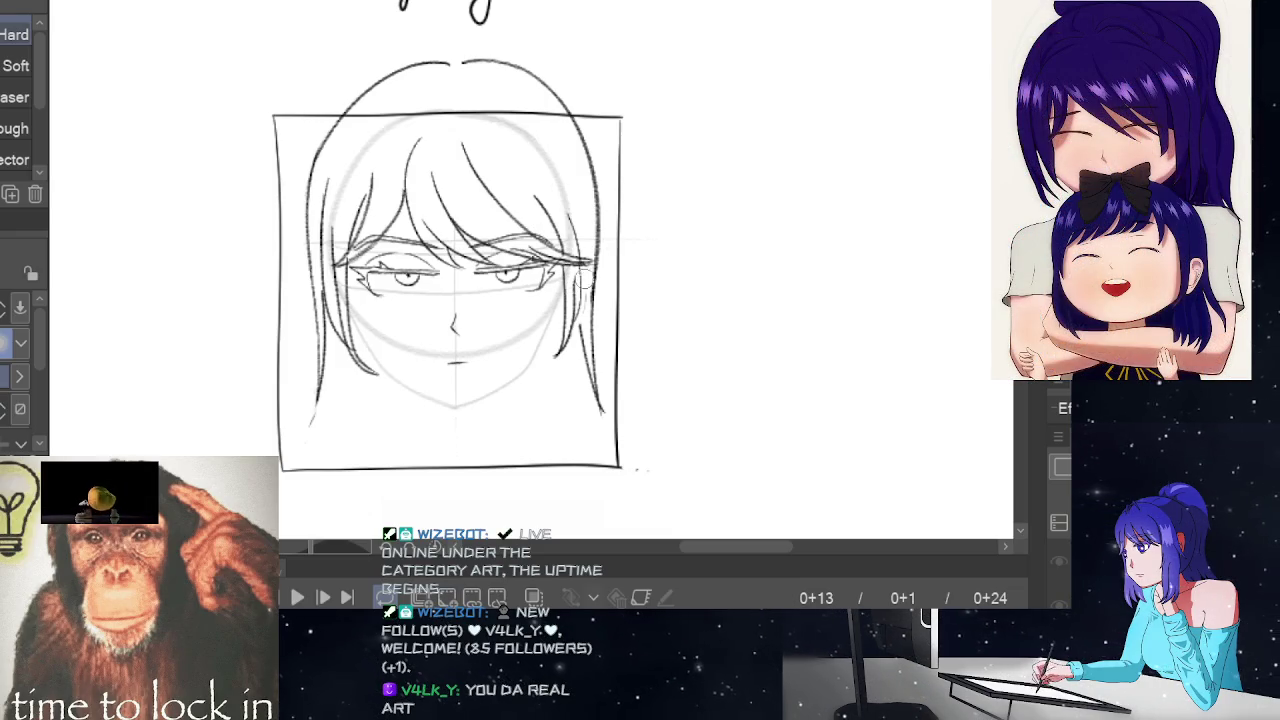
key(p)
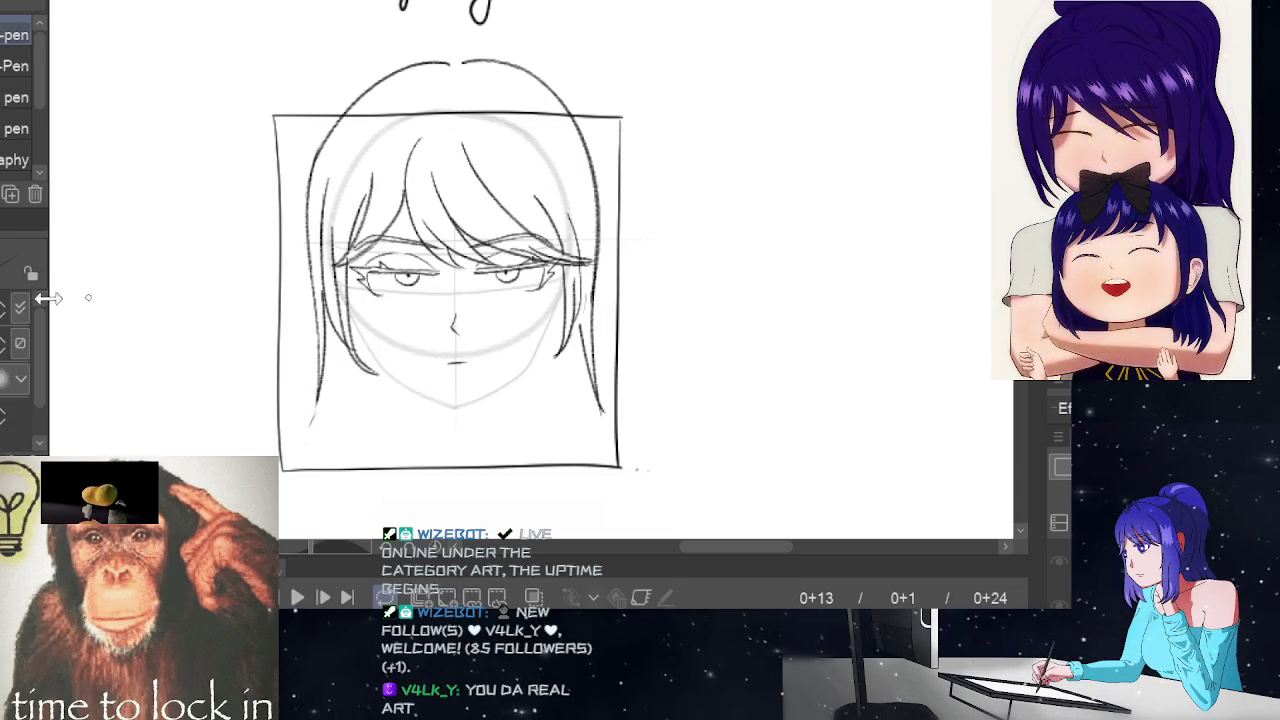
key(p)
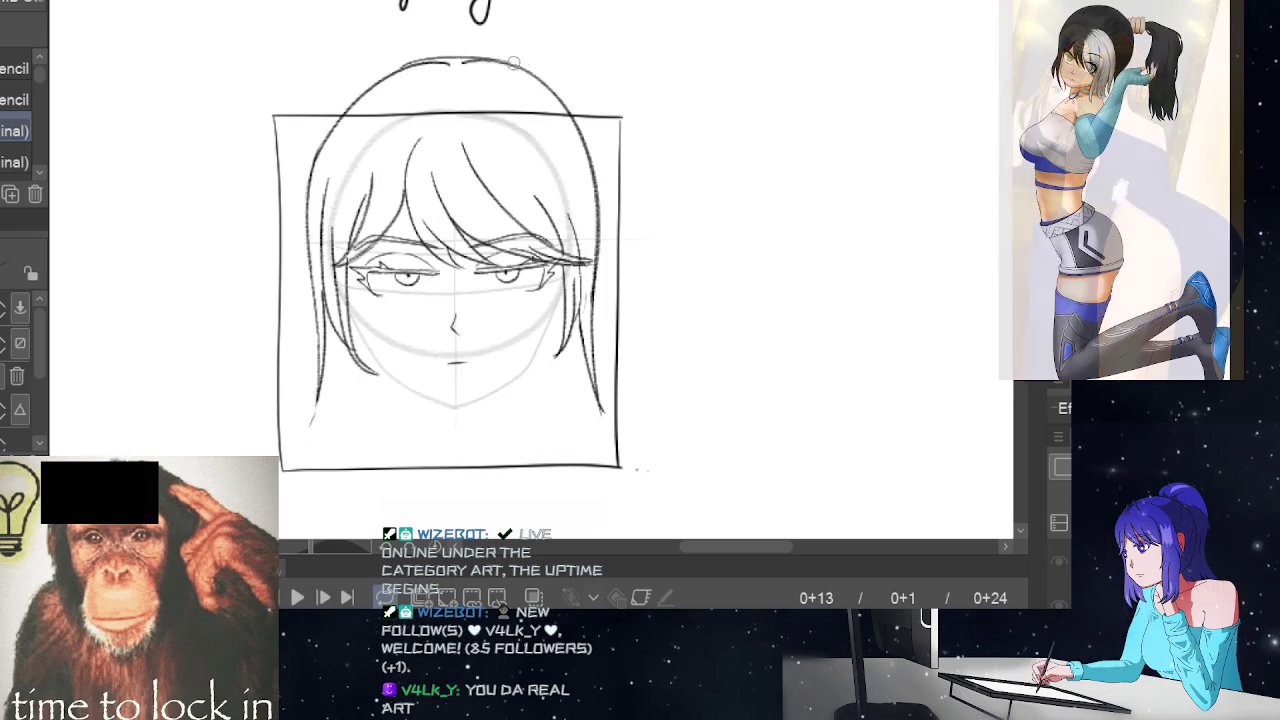
drag(393, 73, 503, 58)
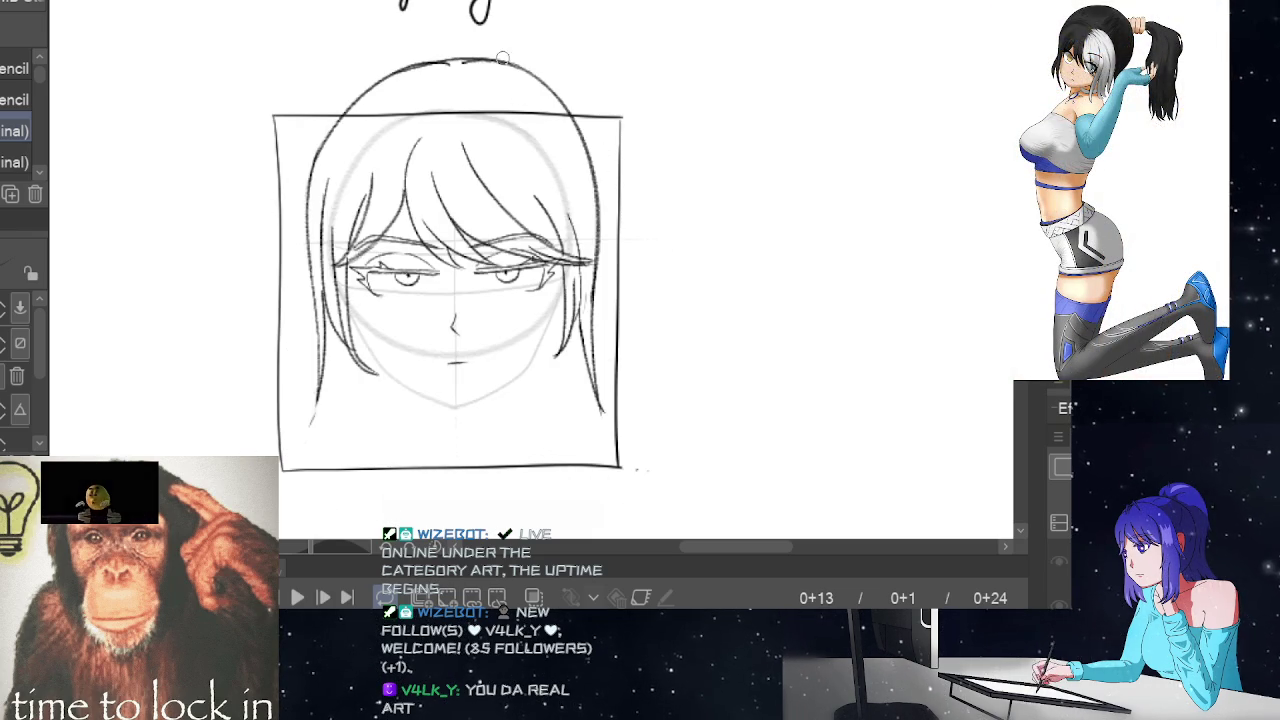
click(565, 100)
scroll(1003, 170, up, 1)
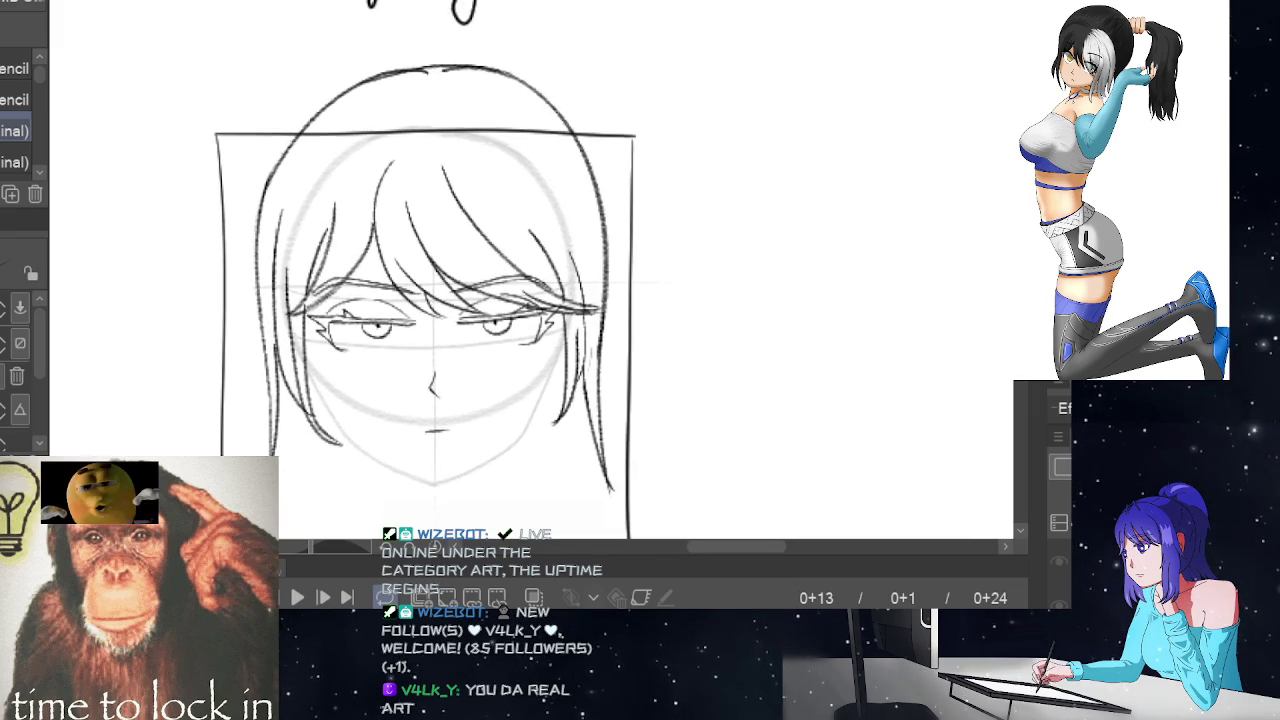
scroll(680, 173, up, 4)
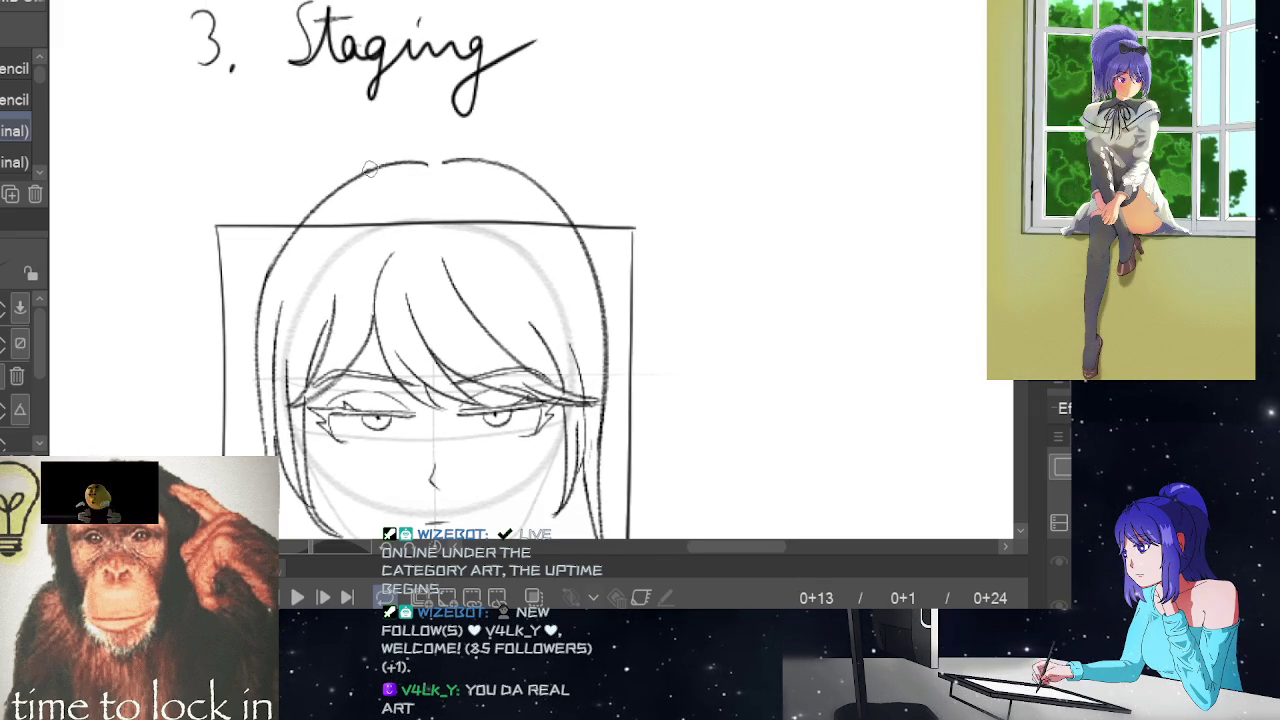
drag(369, 170, 472, 158)
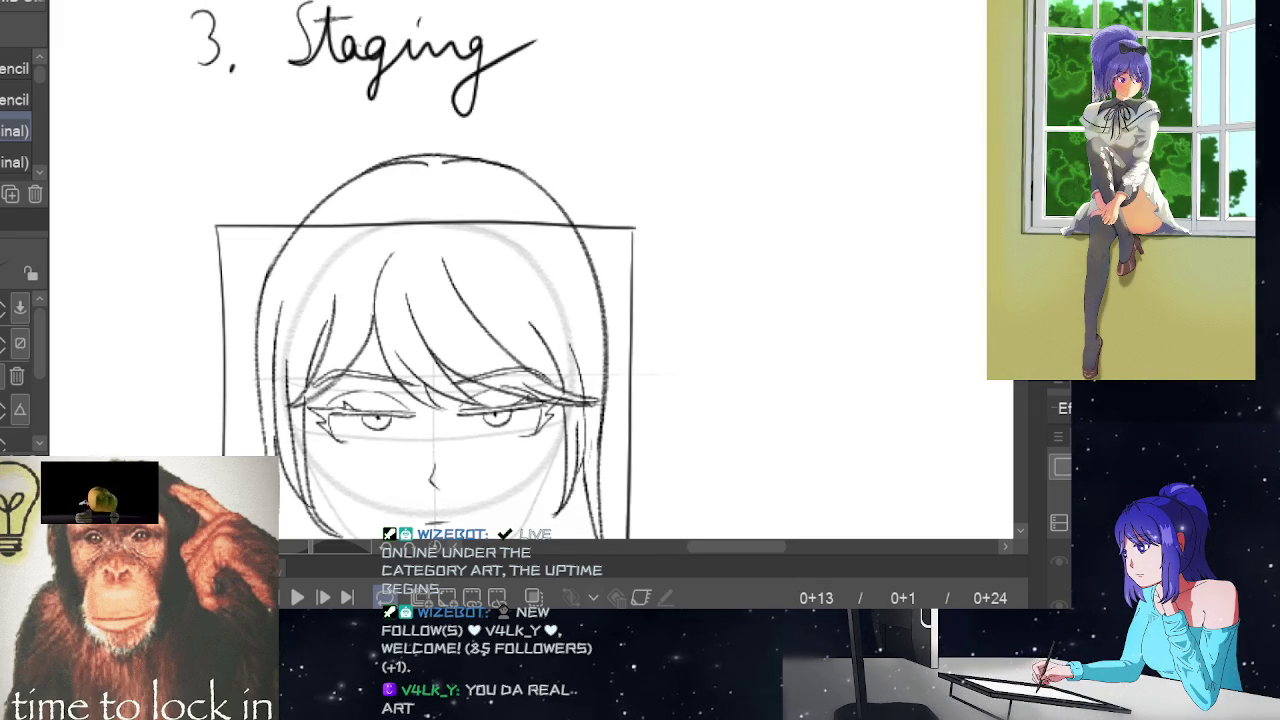
key(e)
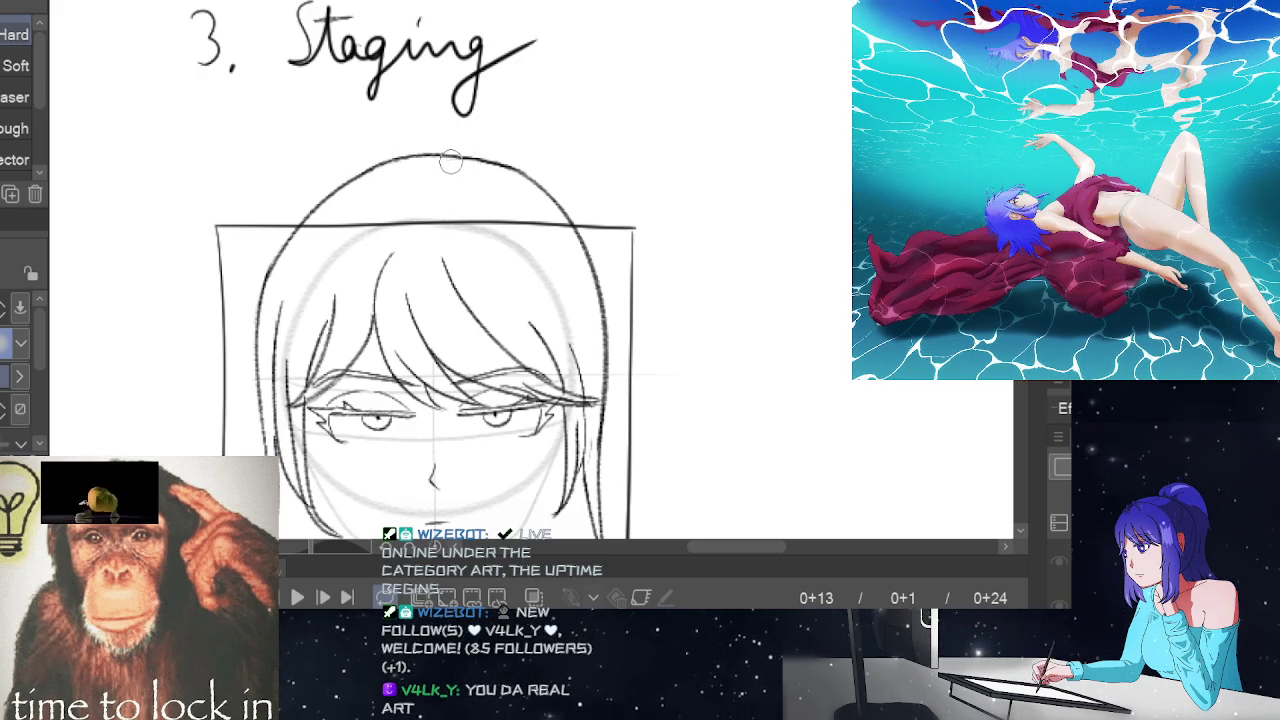
- Try a new jawline stroke with the Pencil, then undo both jawline strokes
scroll(694, 277, down, 2)
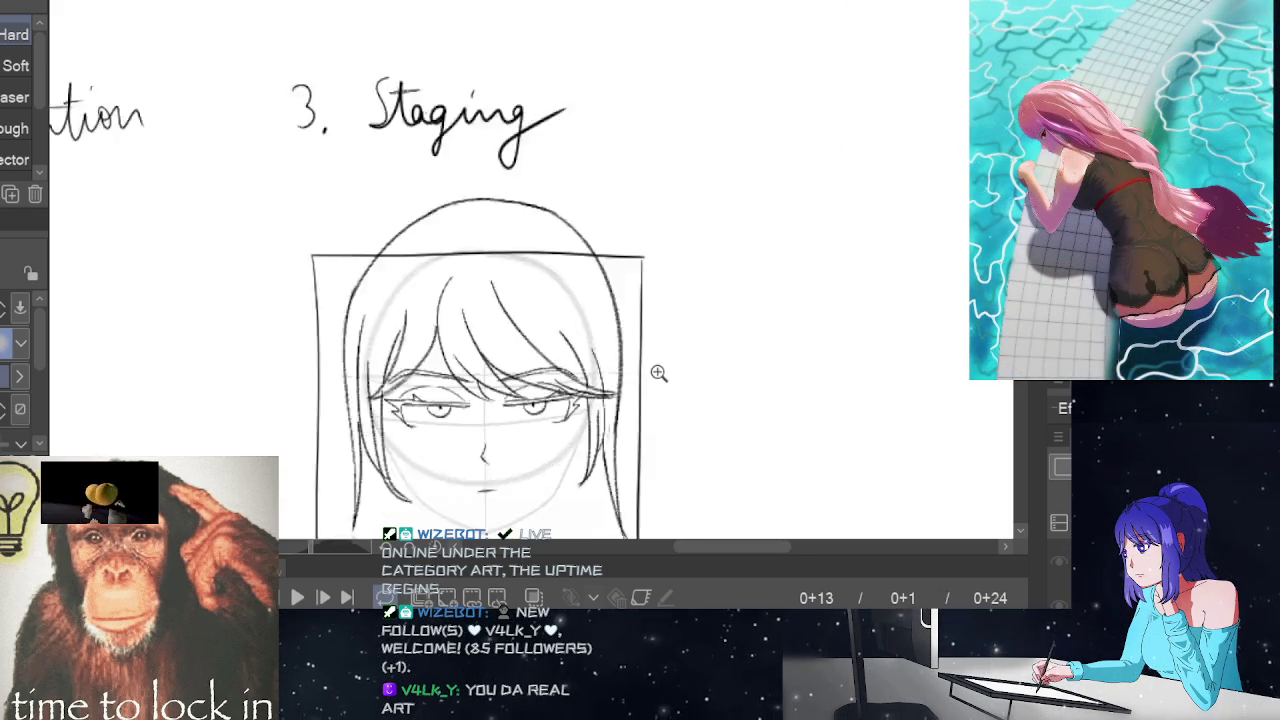
scroll(657, 371, down, 2)
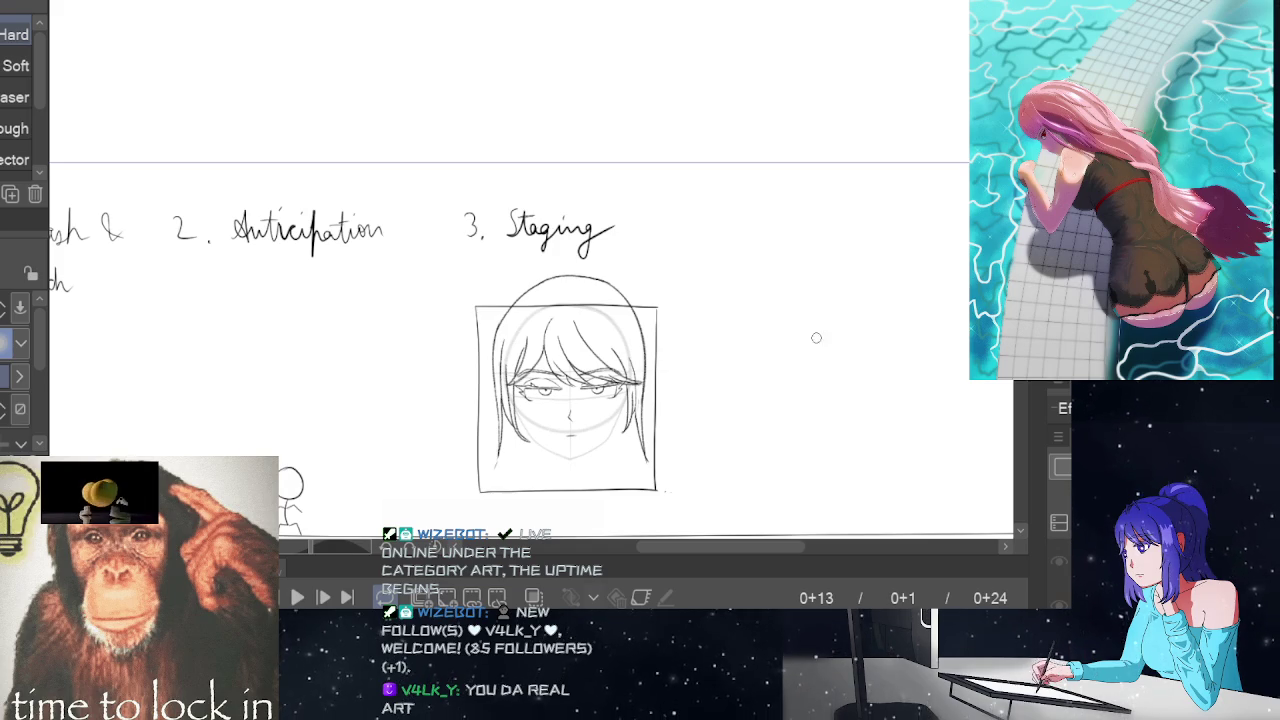
scroll(703, 428, up, 1)
scroll(712, 422, up, 1)
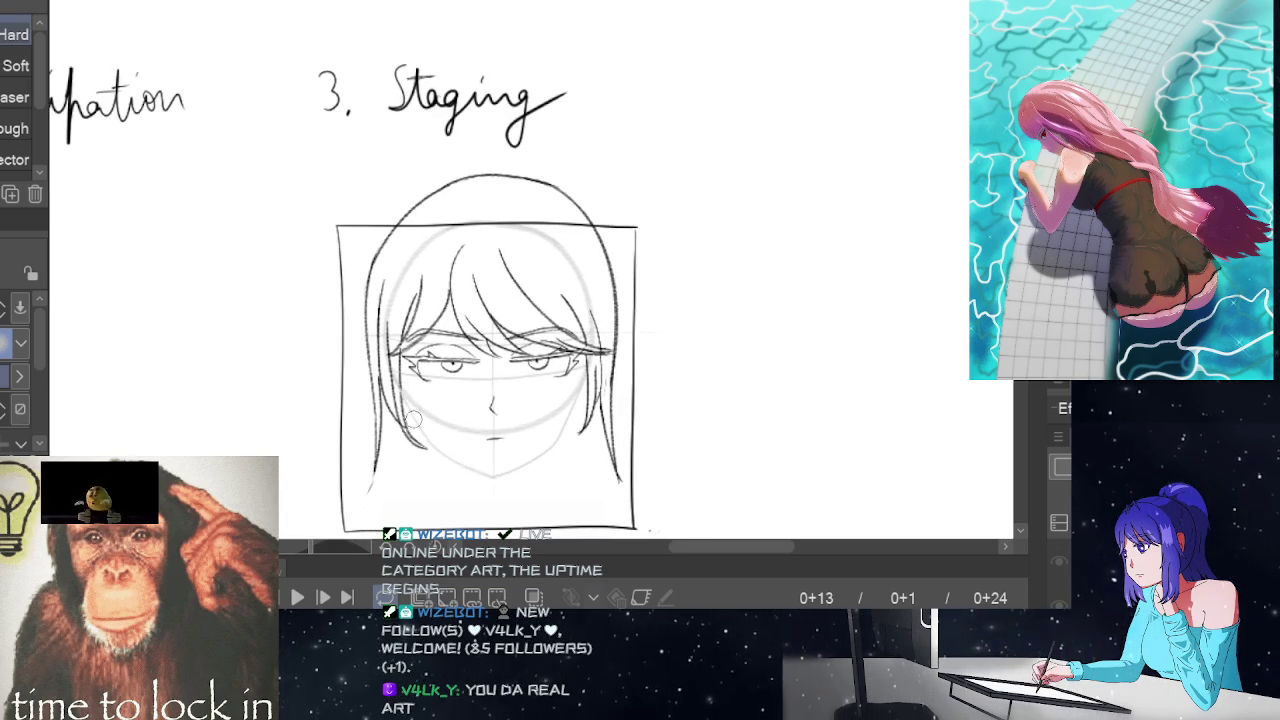
key(p)
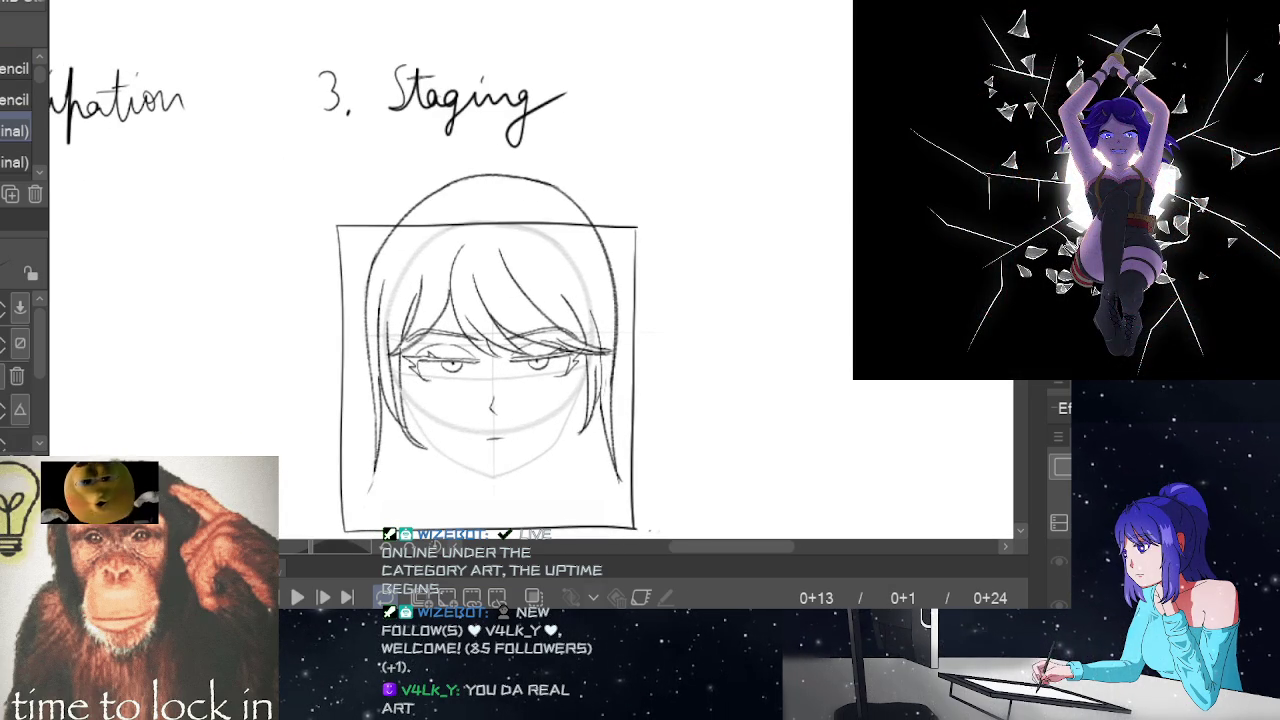
mouse_move(400, 392)
mouse_down()
mouse_move(436, 446)
mouse_move(498, 477)
mouse_move(584, 428)
mouse_up()
key(ctrl+z)
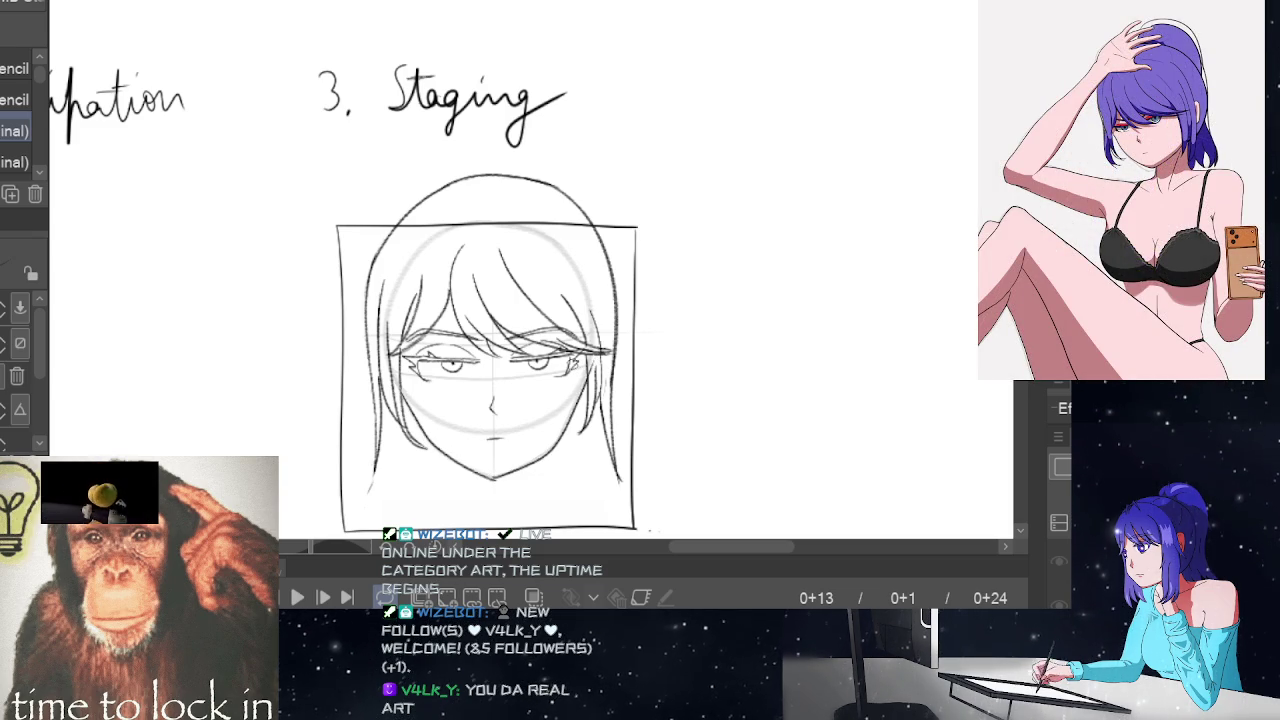
key(ctrl+z)
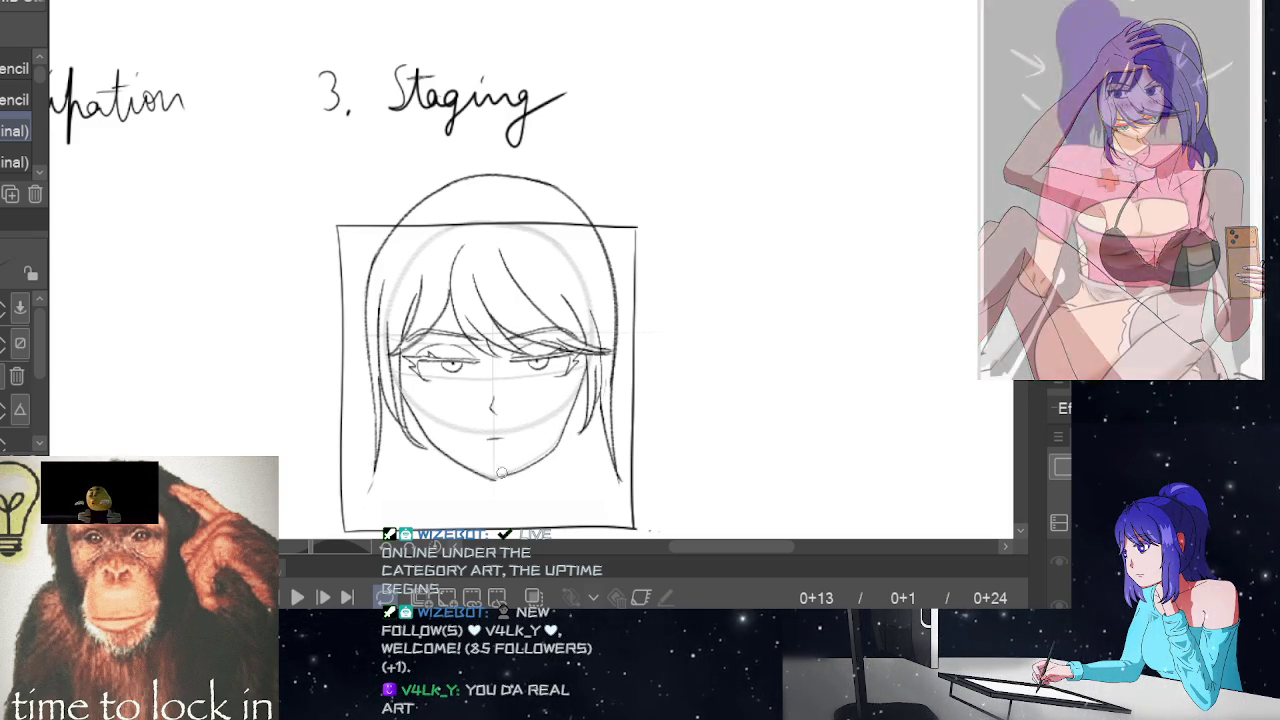
- Redraw the right jawline from cheek to chin, flipping between frames 13 and 24 to compare
drag(561, 435, 492, 479)
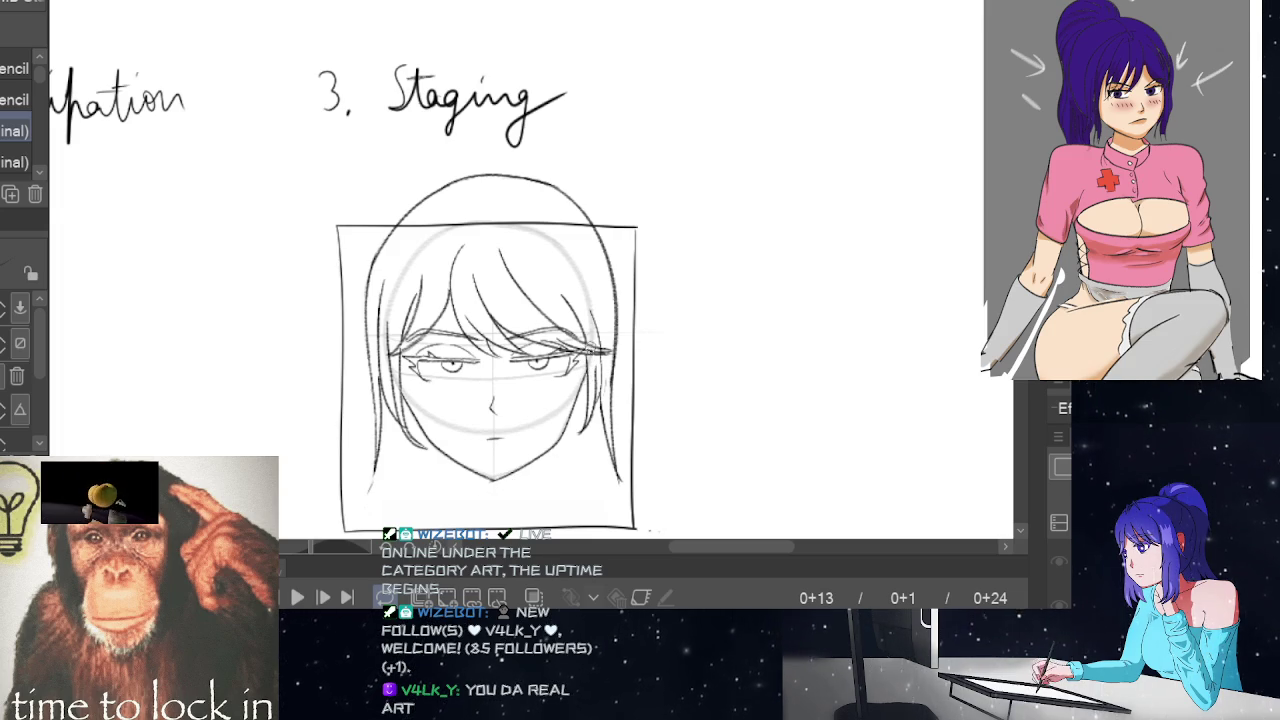
key(Right)
key(Left)
key(Right)
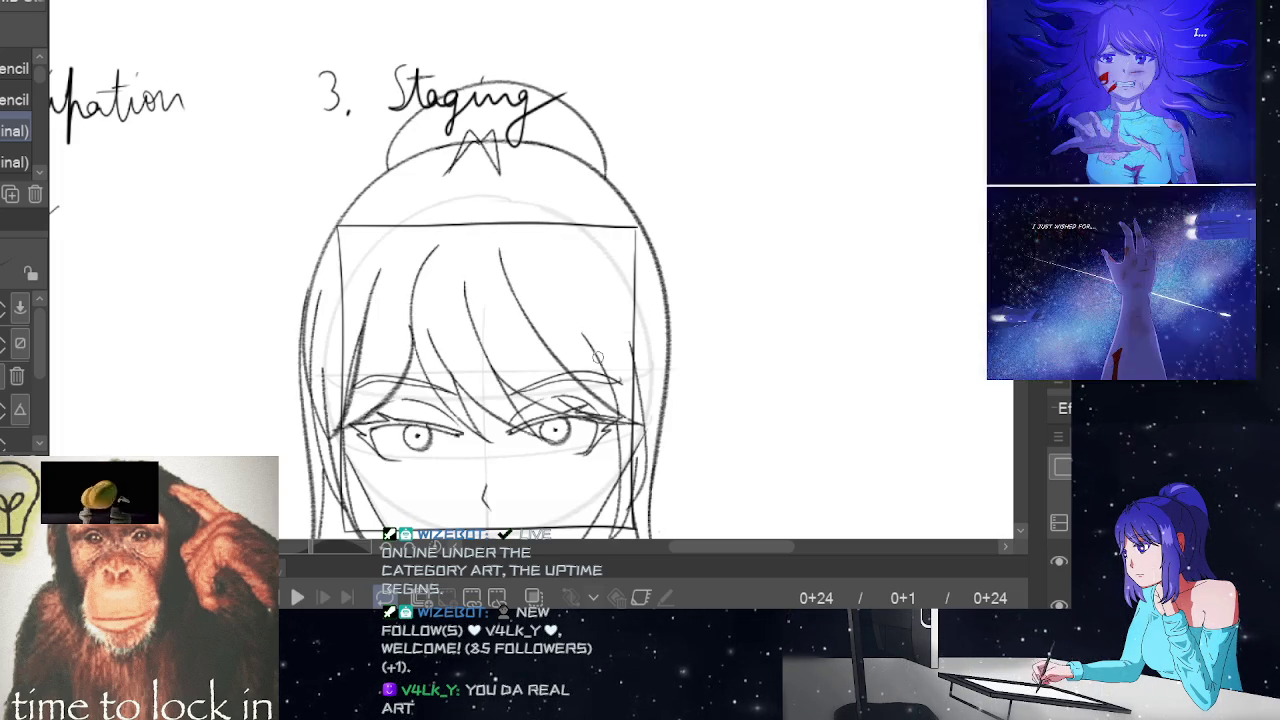
key(Left)
key(Right)
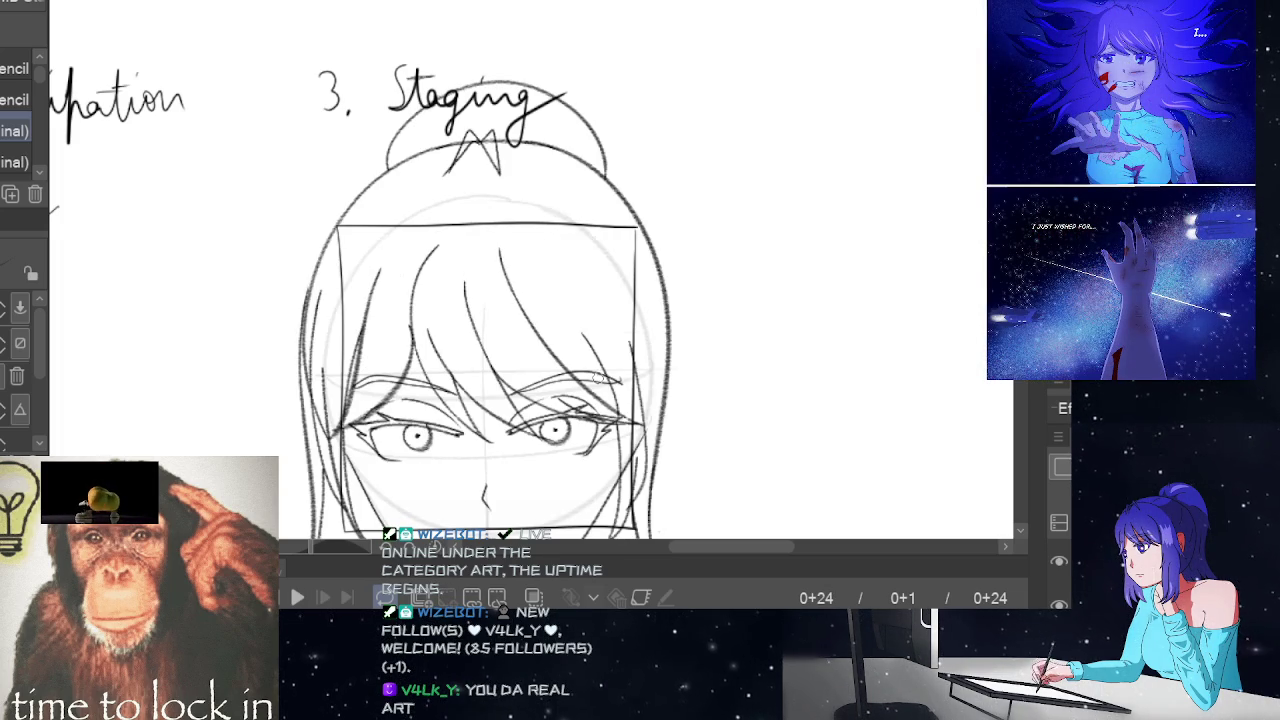
key(Left)
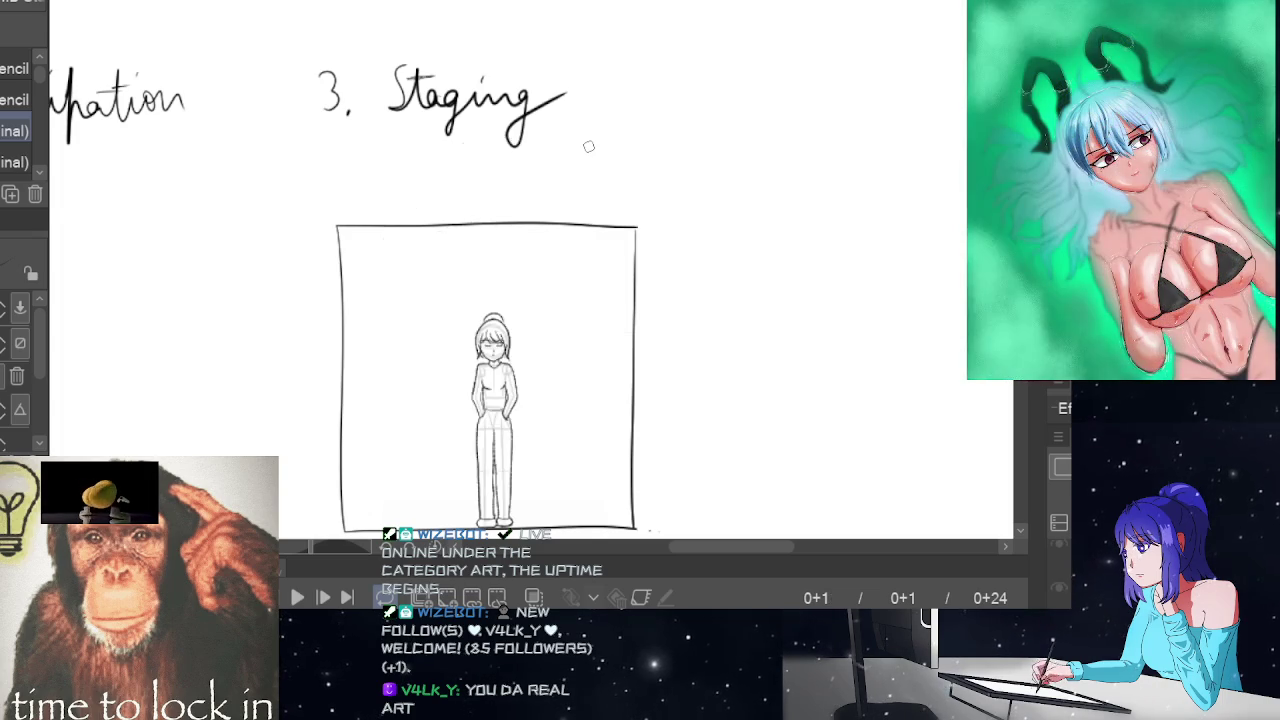
key(Right)
key(Left)
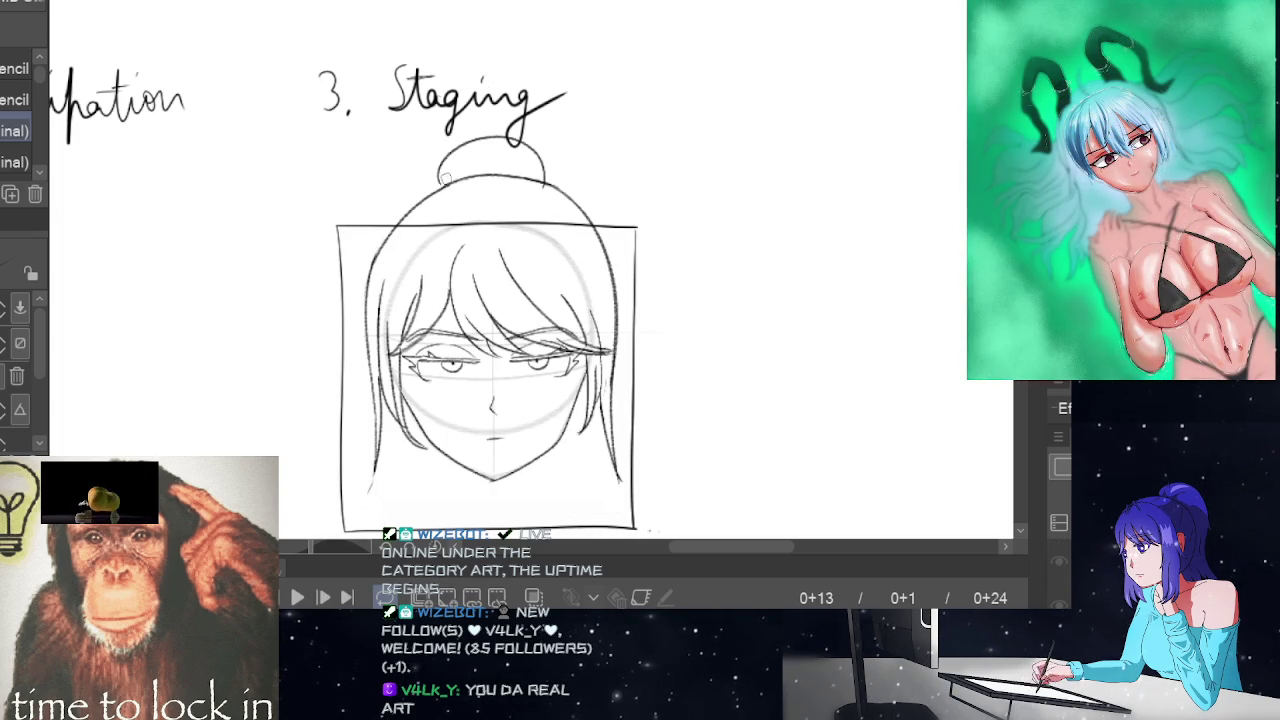
key(Right)
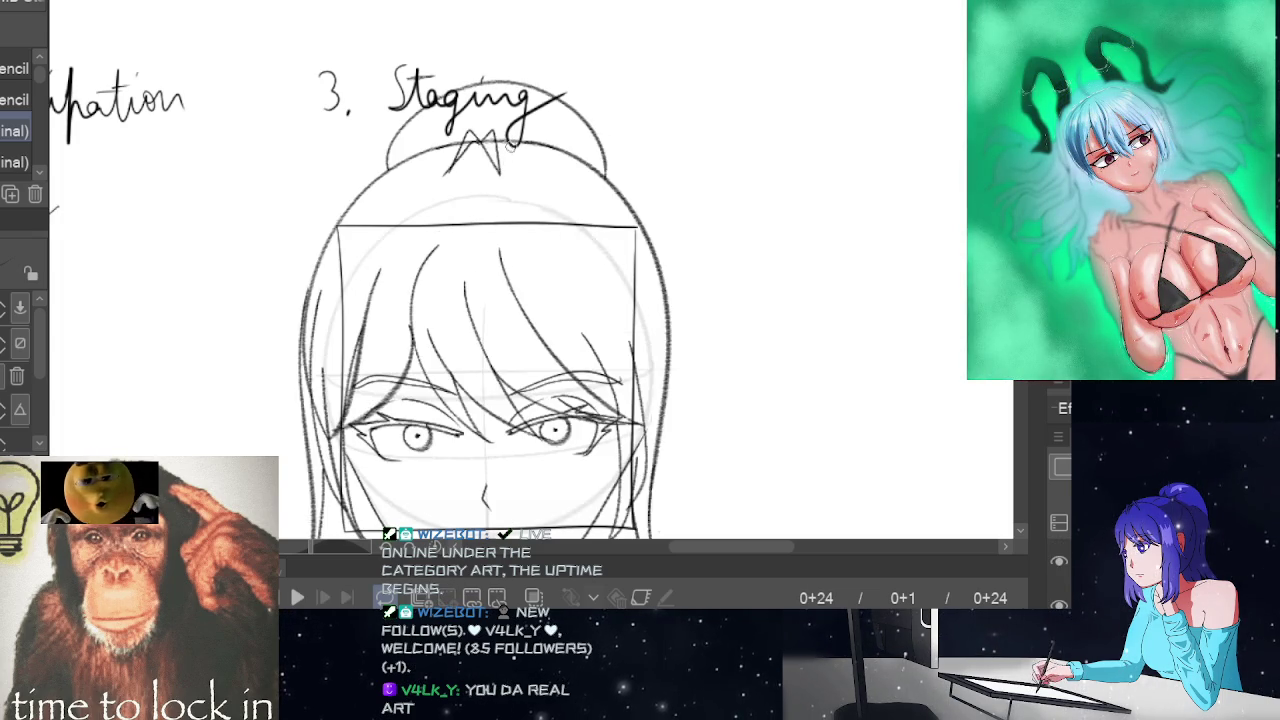
key(Left)
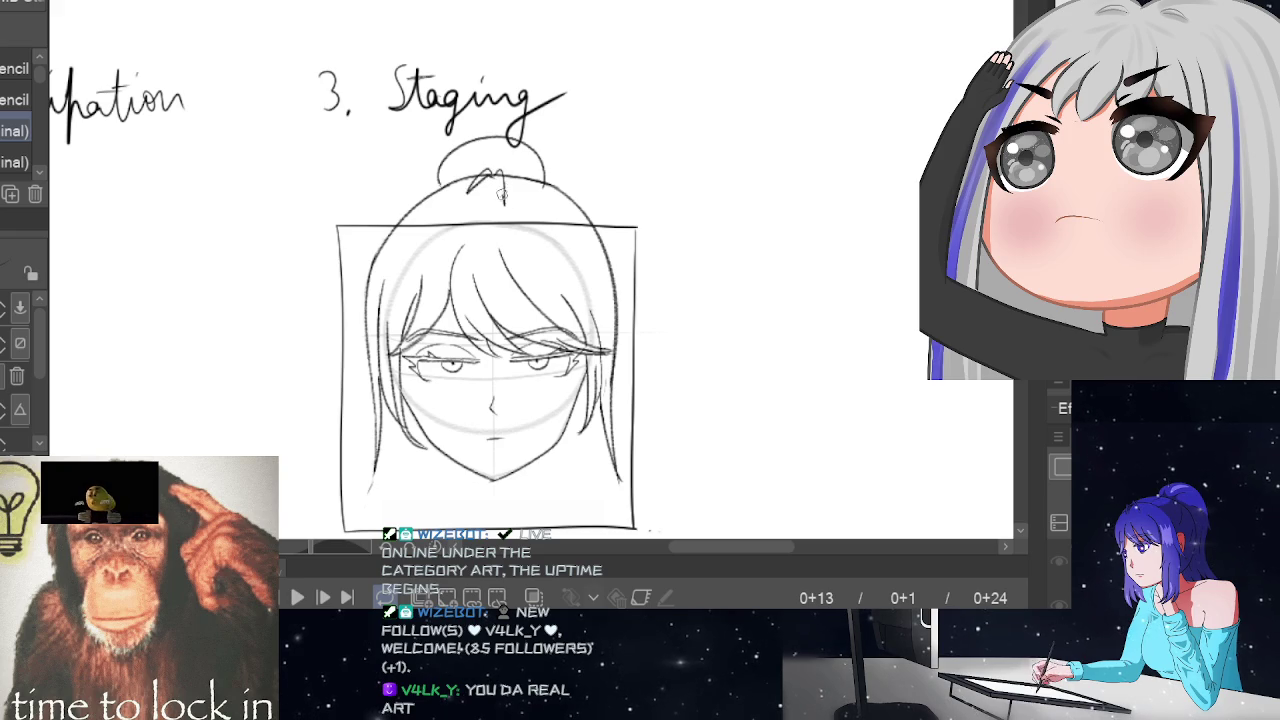
- Adjust the zoom and switch from the Eraser back to the Pencil
key(e)
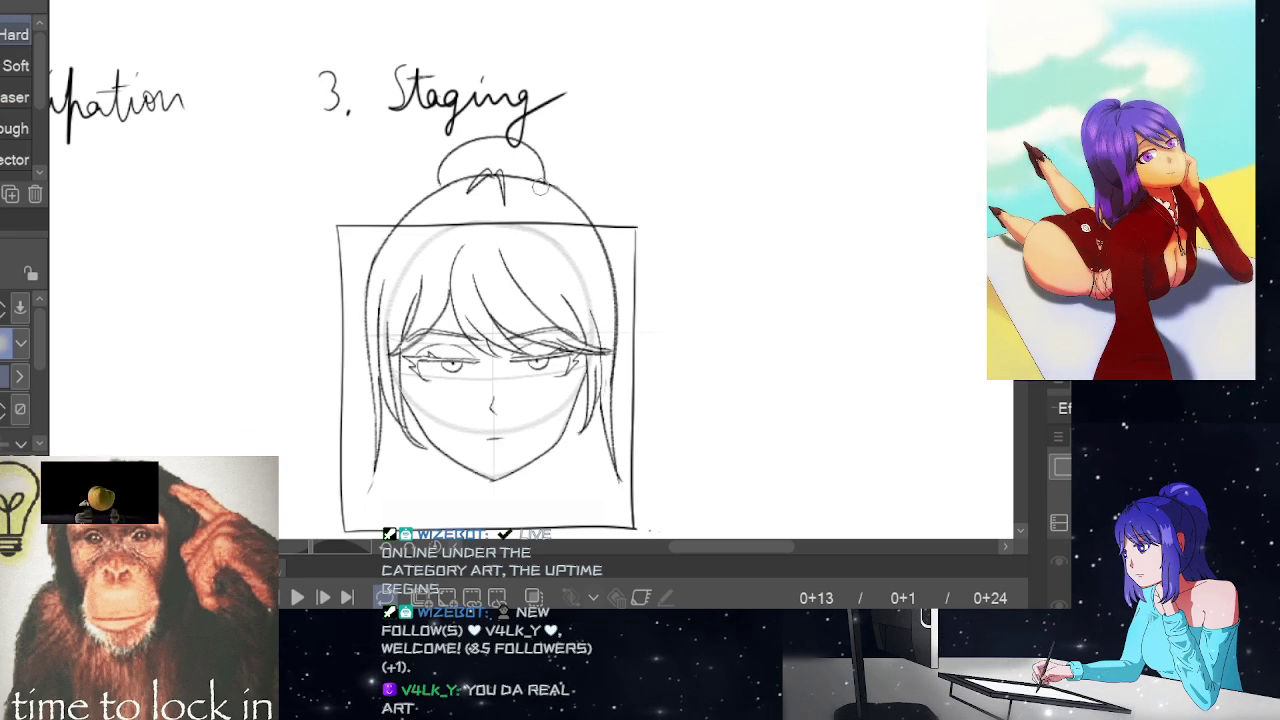
scroll(733, 330, down, 4)
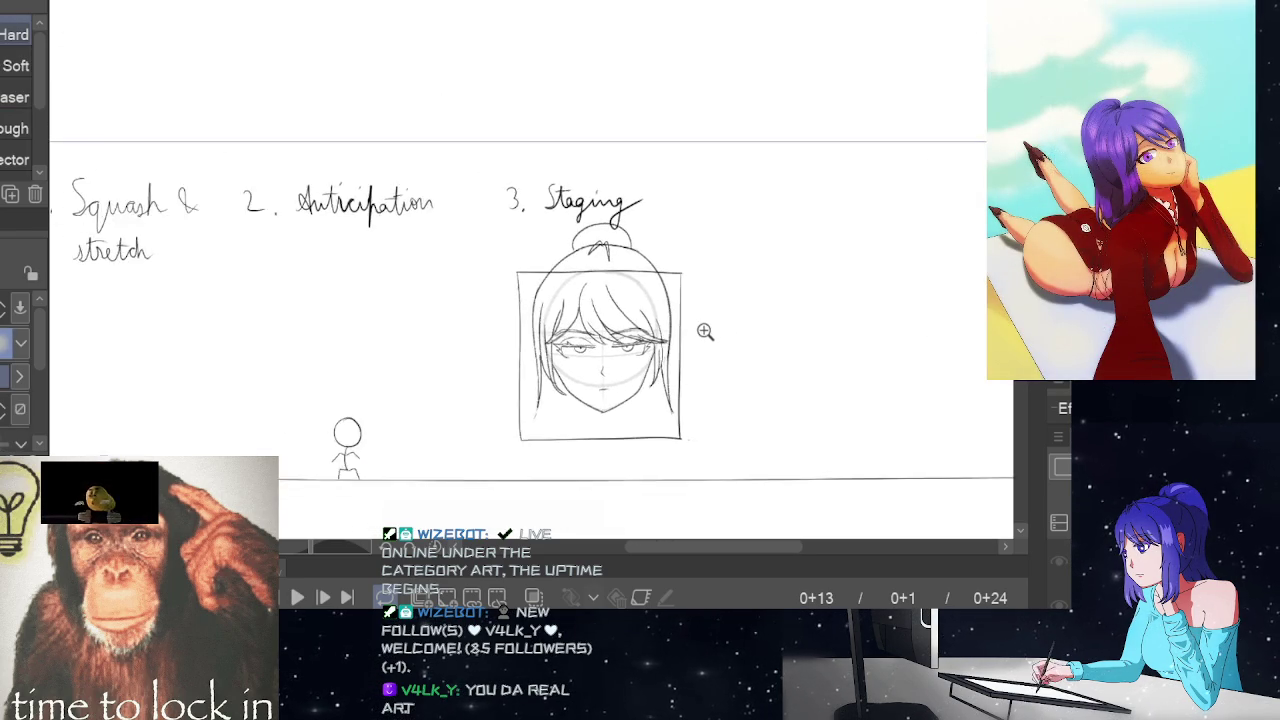
scroll(703, 331, up, 2)
scroll(709, 334, up, 2)
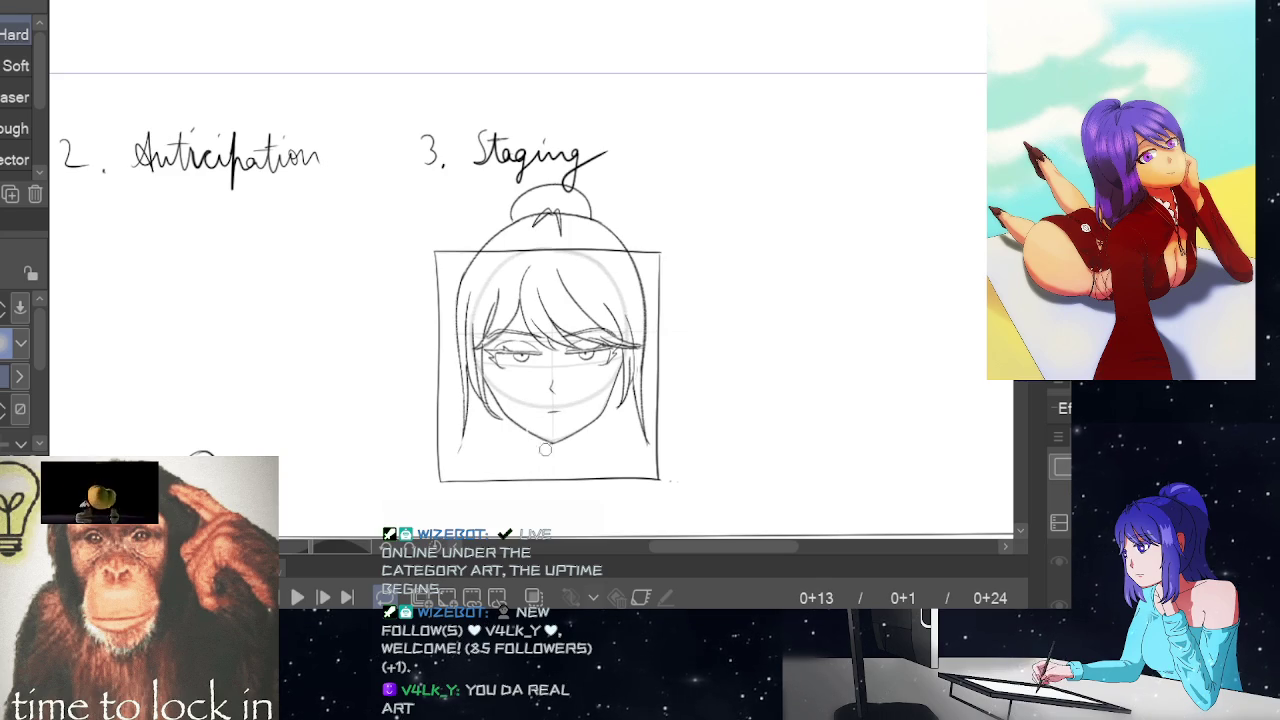
key(p)
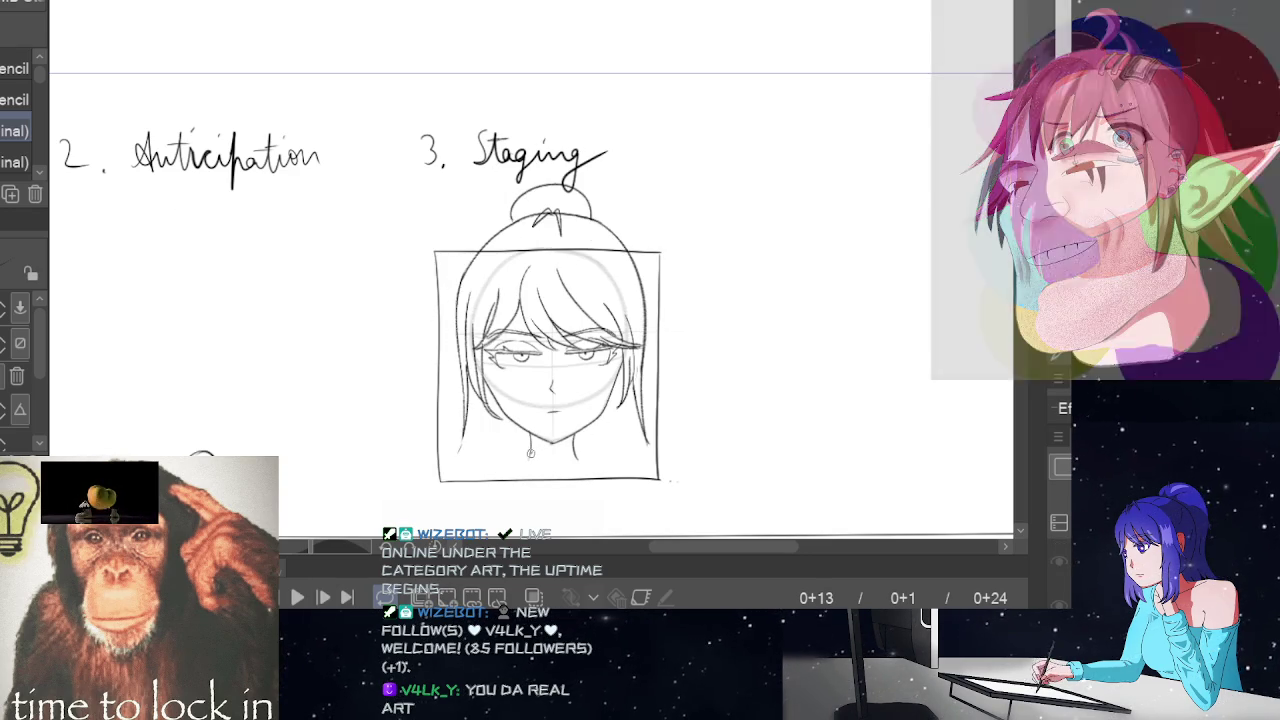
- Draw the V-shaped chin and left neck lines, checking the full-body frame 0+1
mouse_move(531, 453)
mouse_down()
mouse_move(536, 470)
mouse_move(578, 458)
mouse_up()
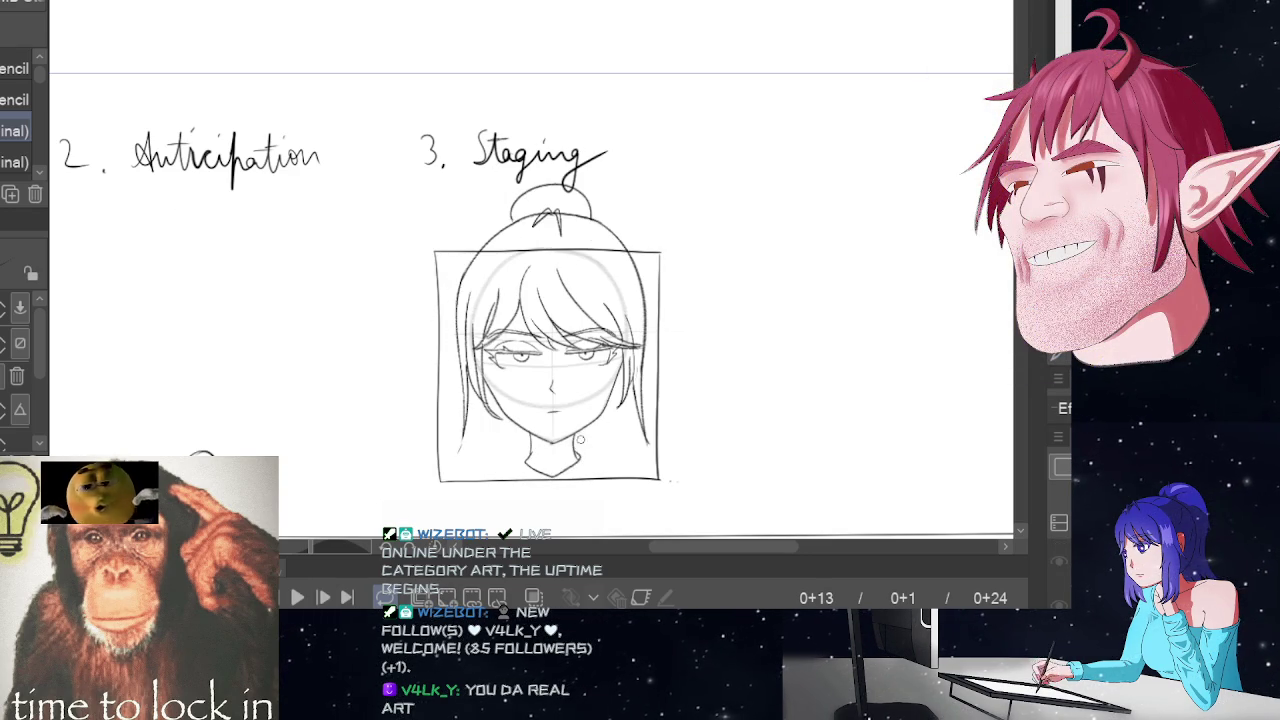
key(Home)
click(604, 364)
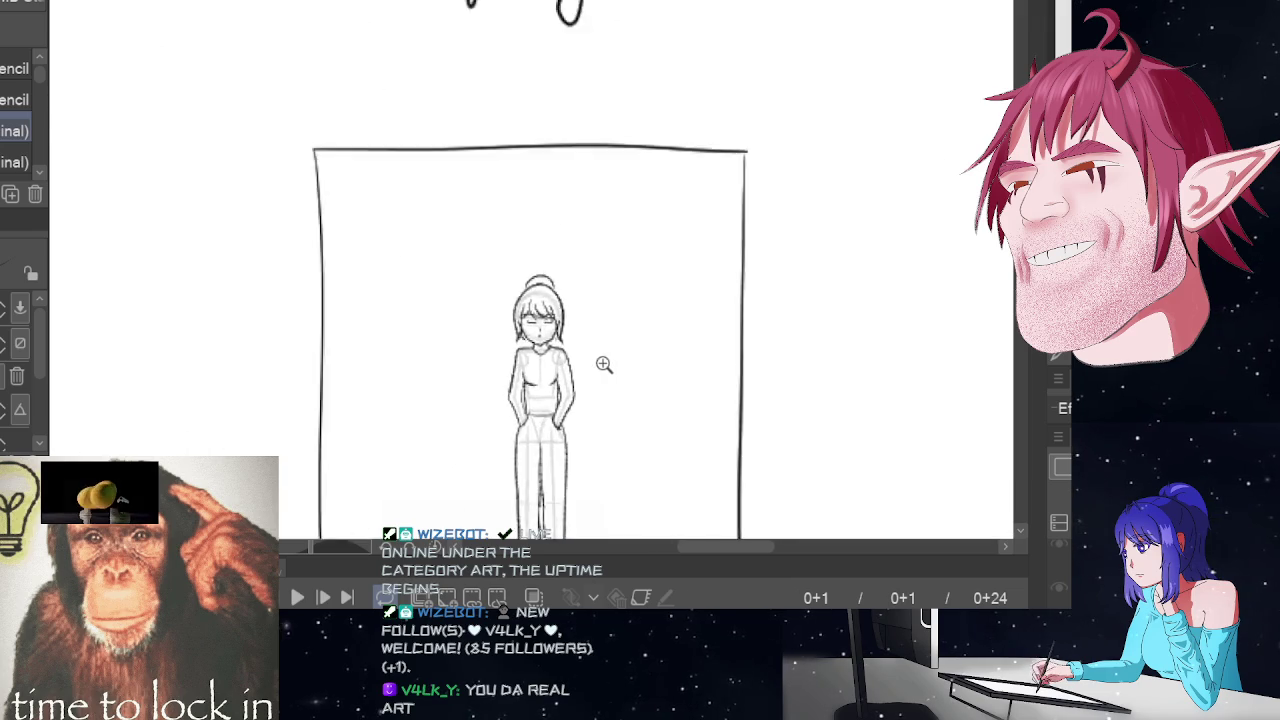
key(End)
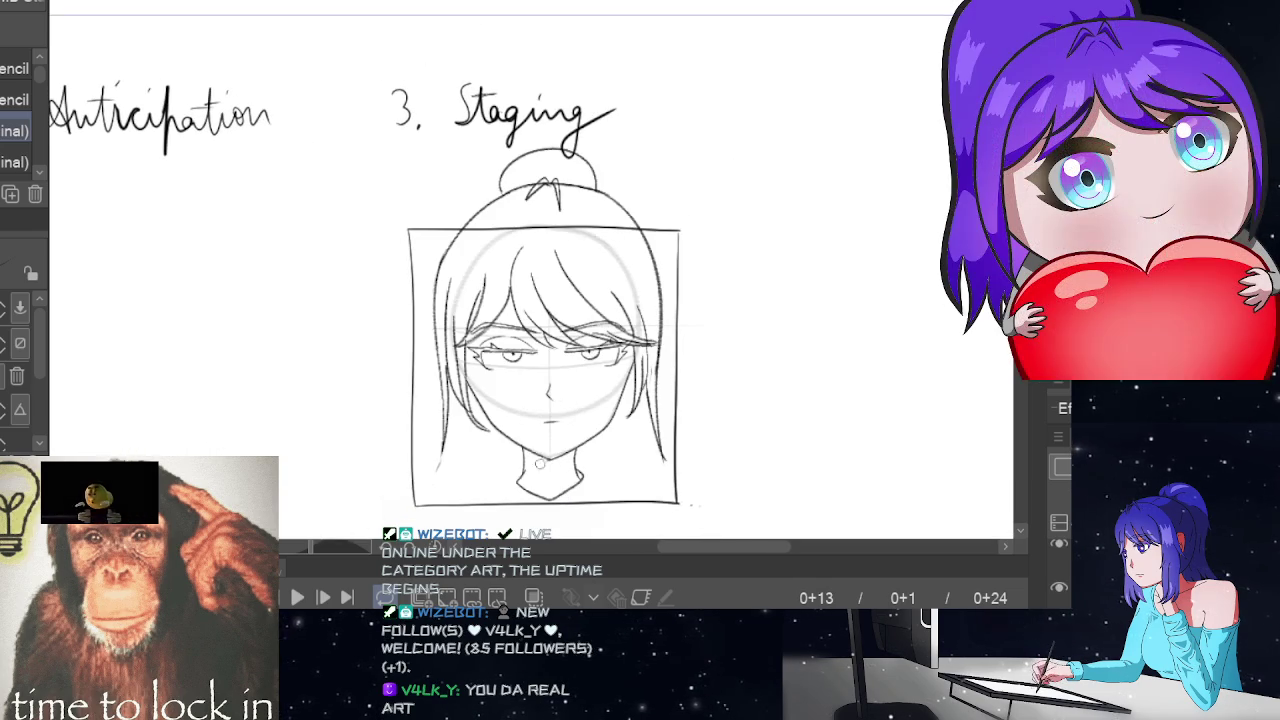
drag(531, 455, 541, 494)
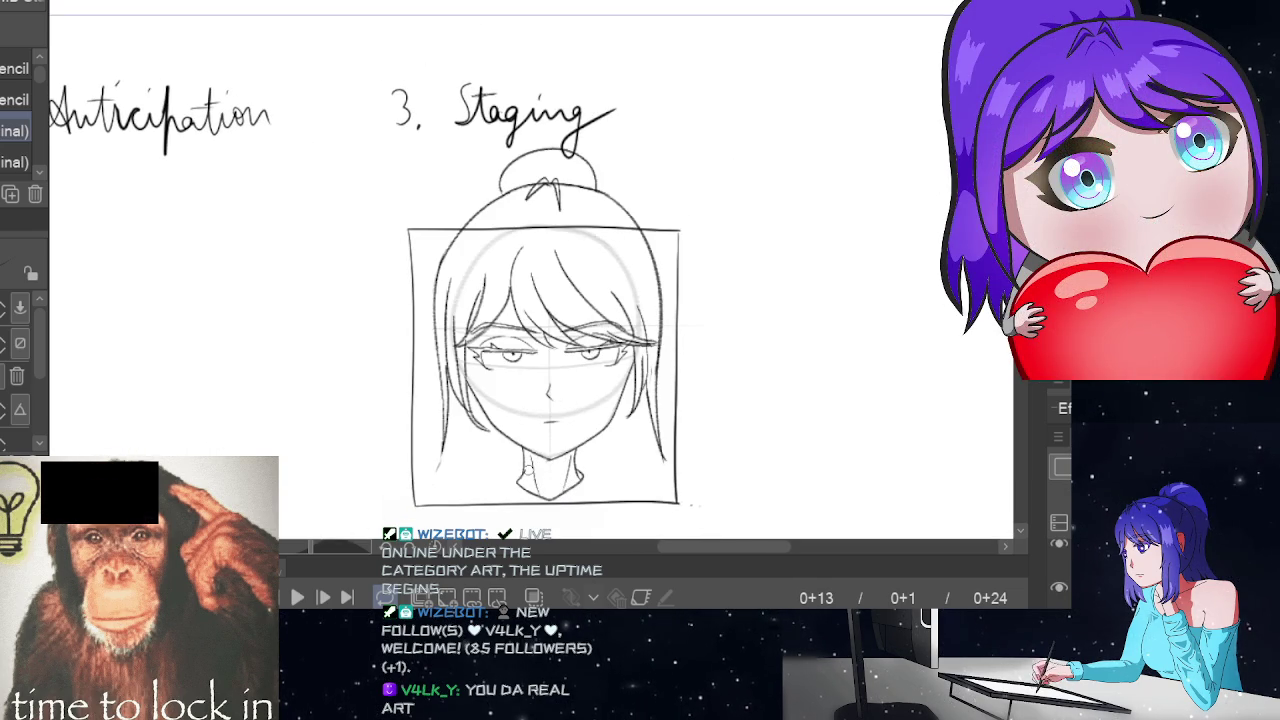
drag(515, 491, 465, 497)
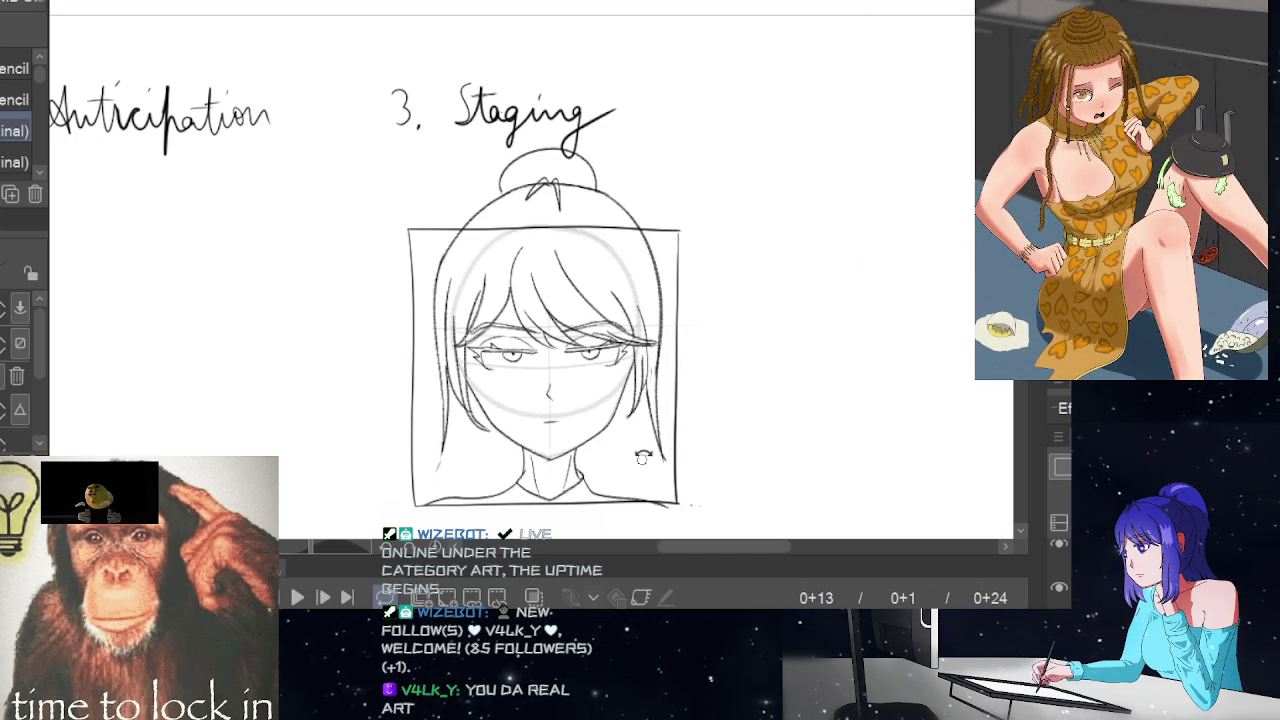
key(ctrl+z)
key(ctrl+z)
key(ctrl+z)
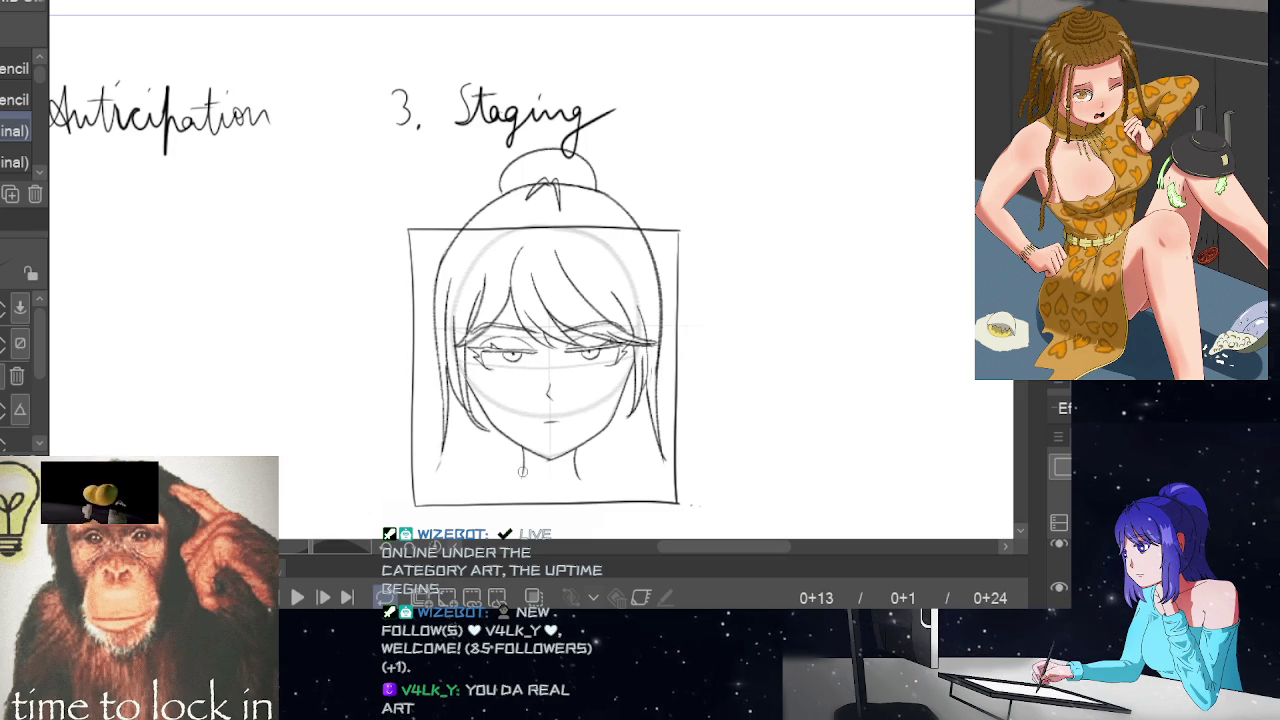
- Draw the left shoulder line below the chin, trimming its end with the Eraser
drag(522, 478, 461, 489)
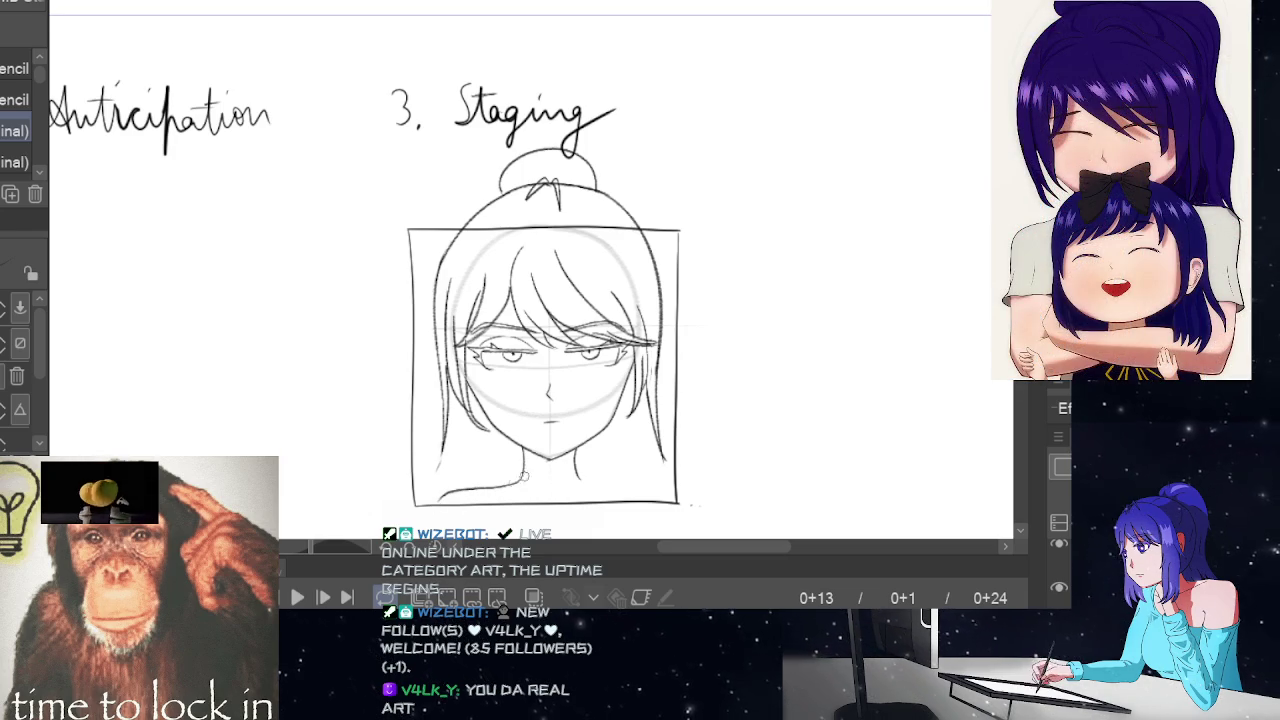
key(ctrl+z)
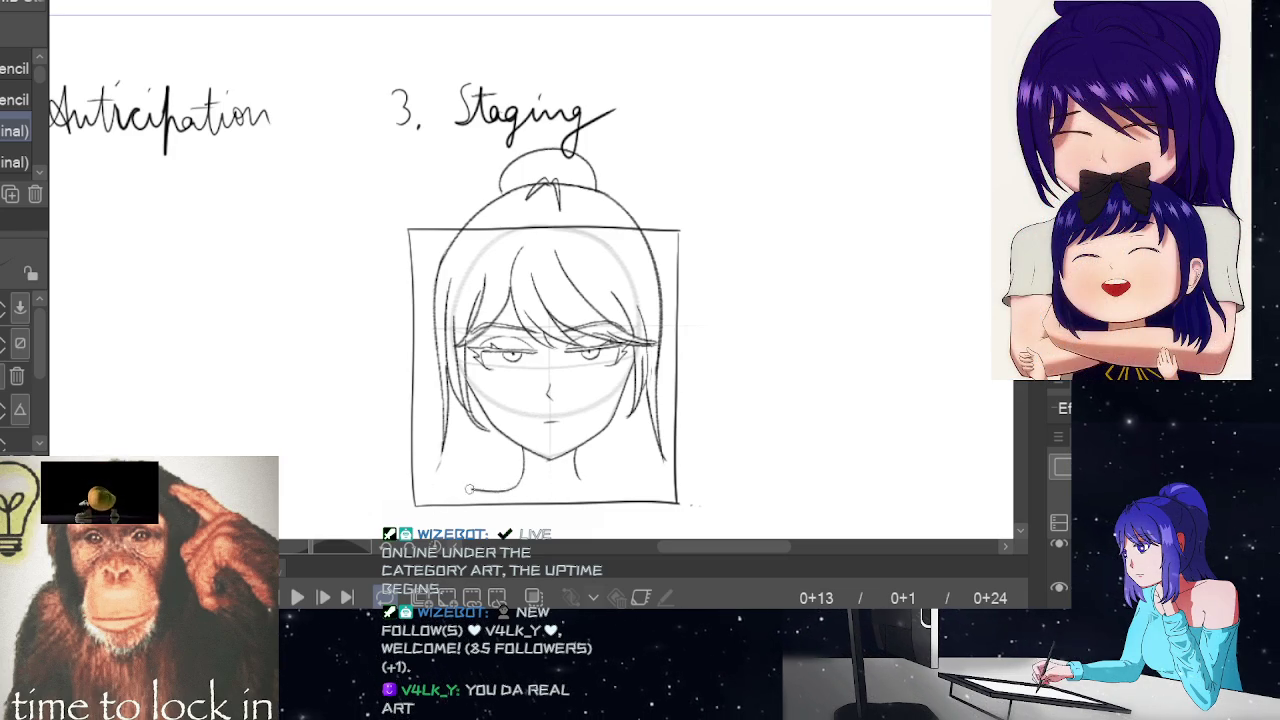
drag(469, 489, 418, 497)
drag(575, 478, 669, 488)
key(ctrl+z)
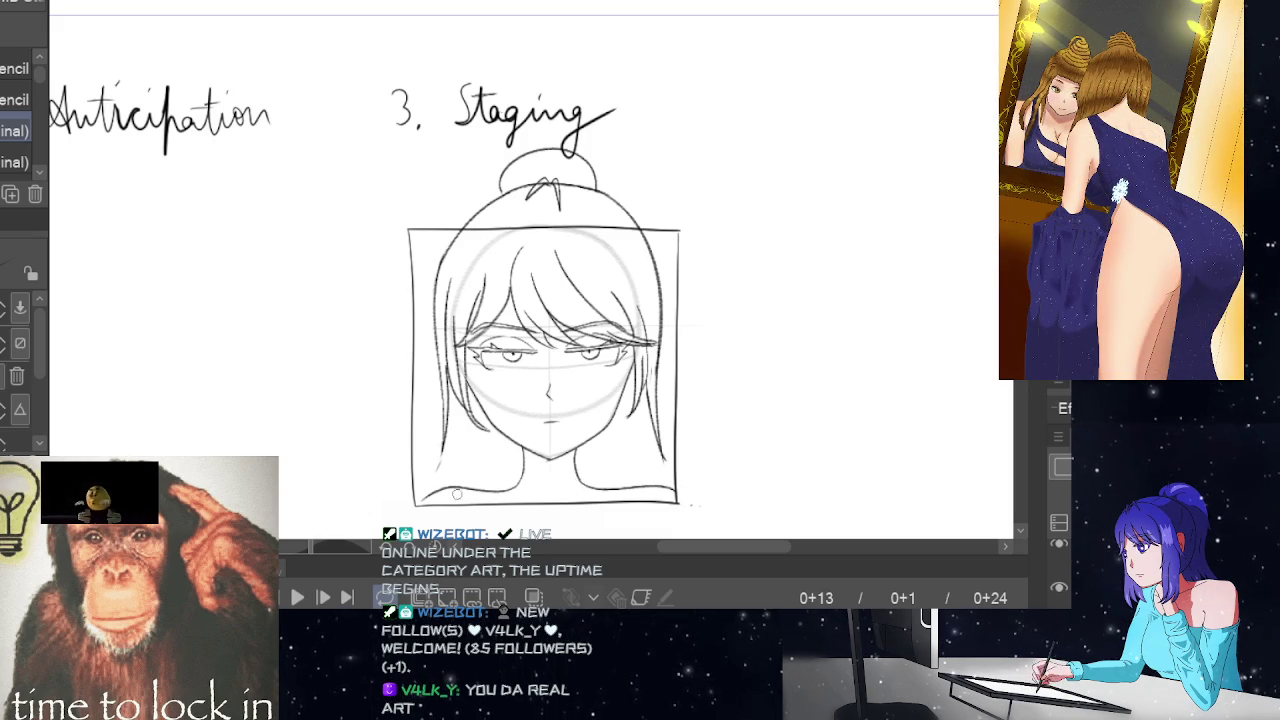
key(e)
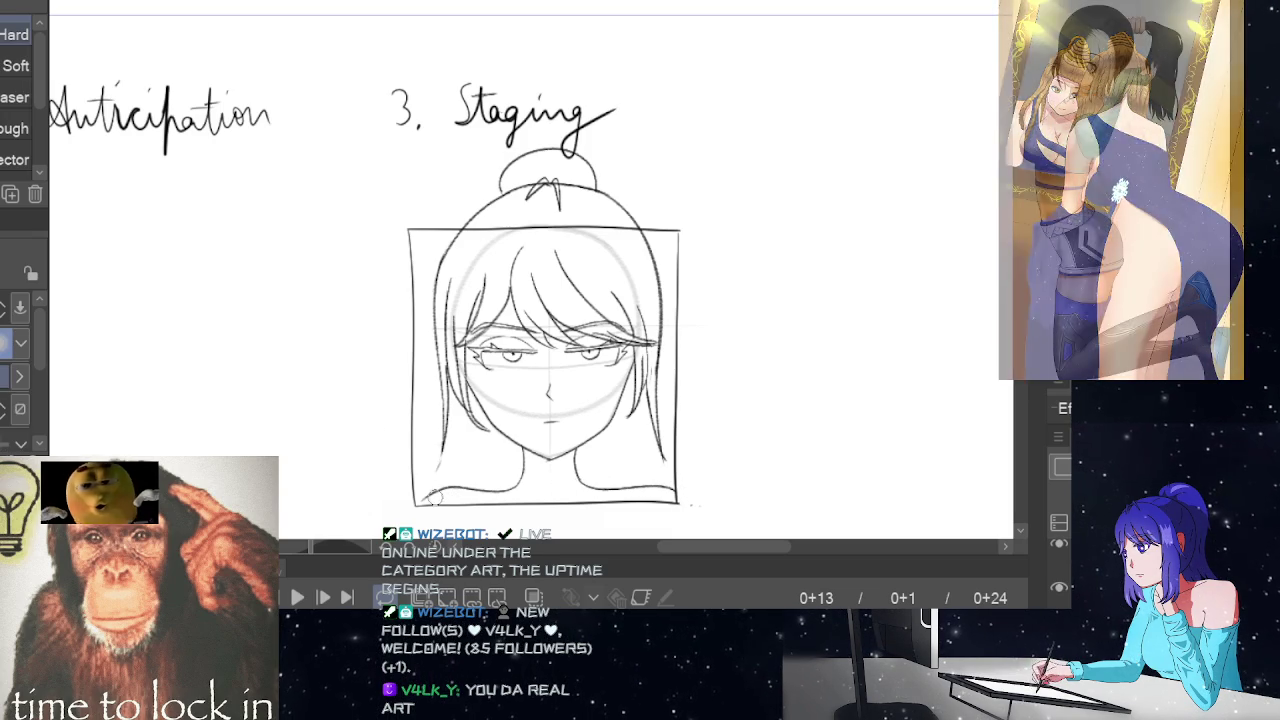
drag(450, 488, 461, 487)
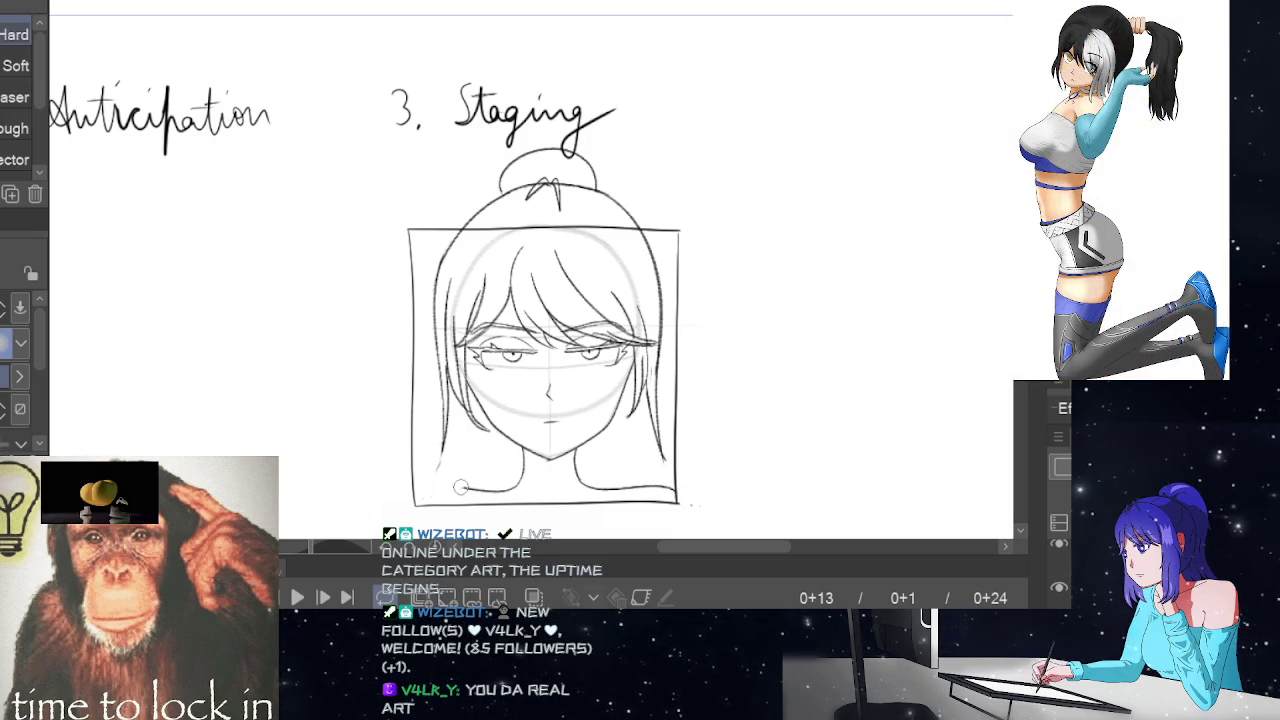
key(p)
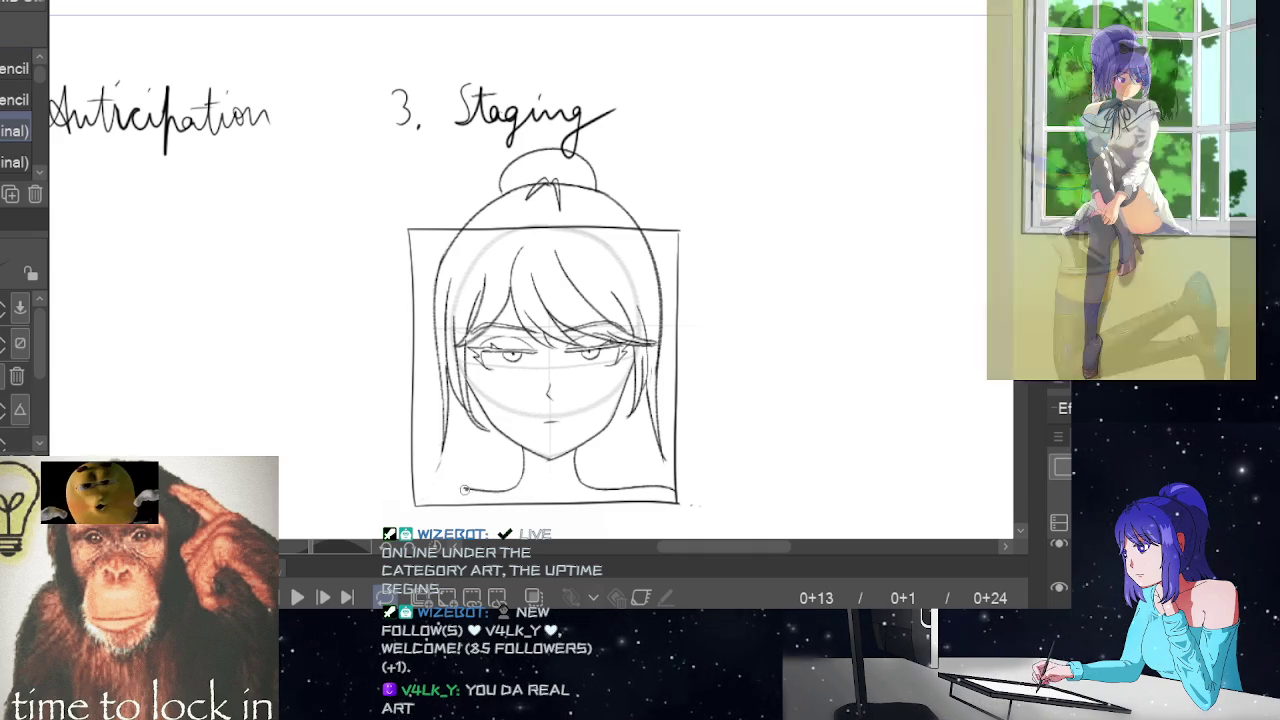
key(ctrl+z)
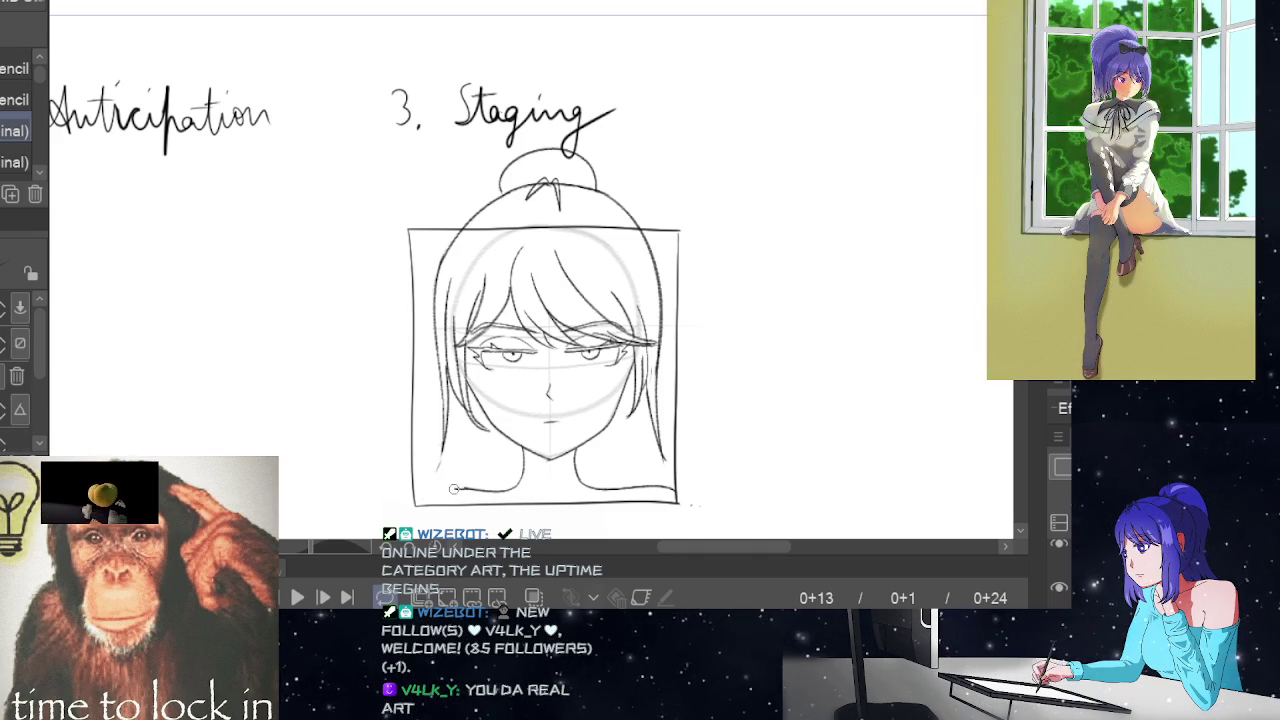
drag(454, 488, 430, 506)
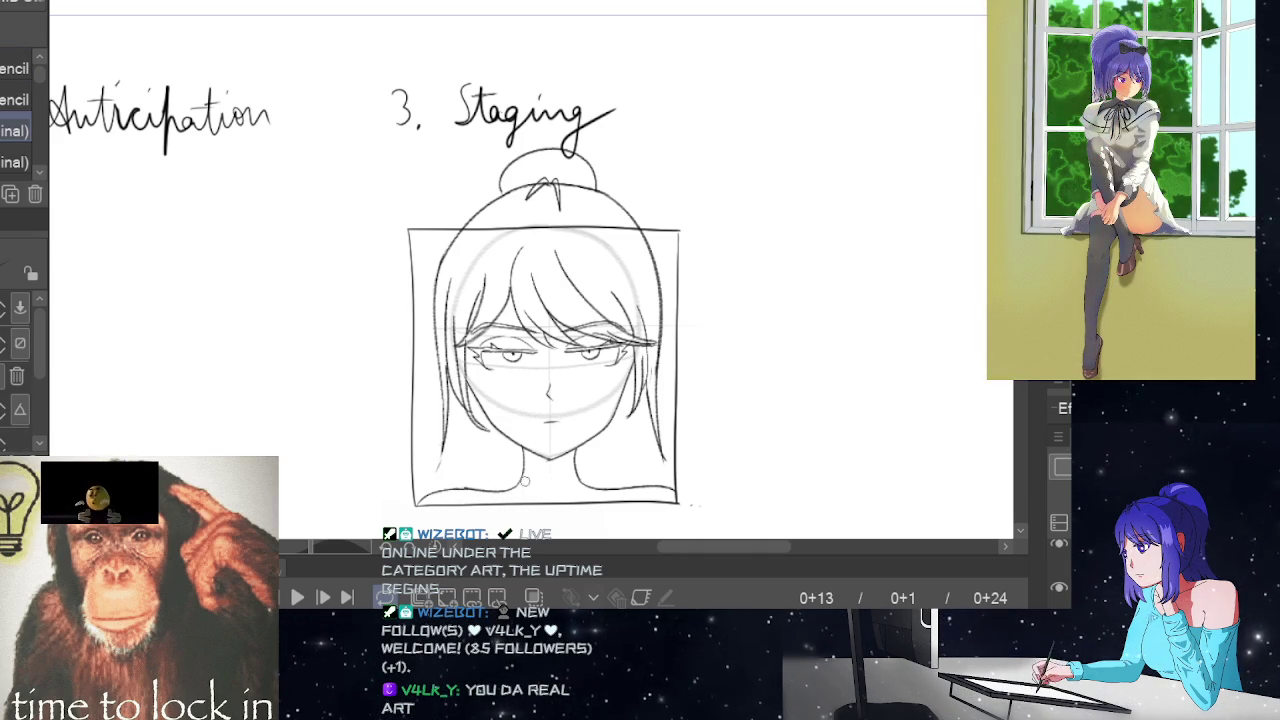
- Draw the right collar line beside the neck, extending it to the right
key(space)
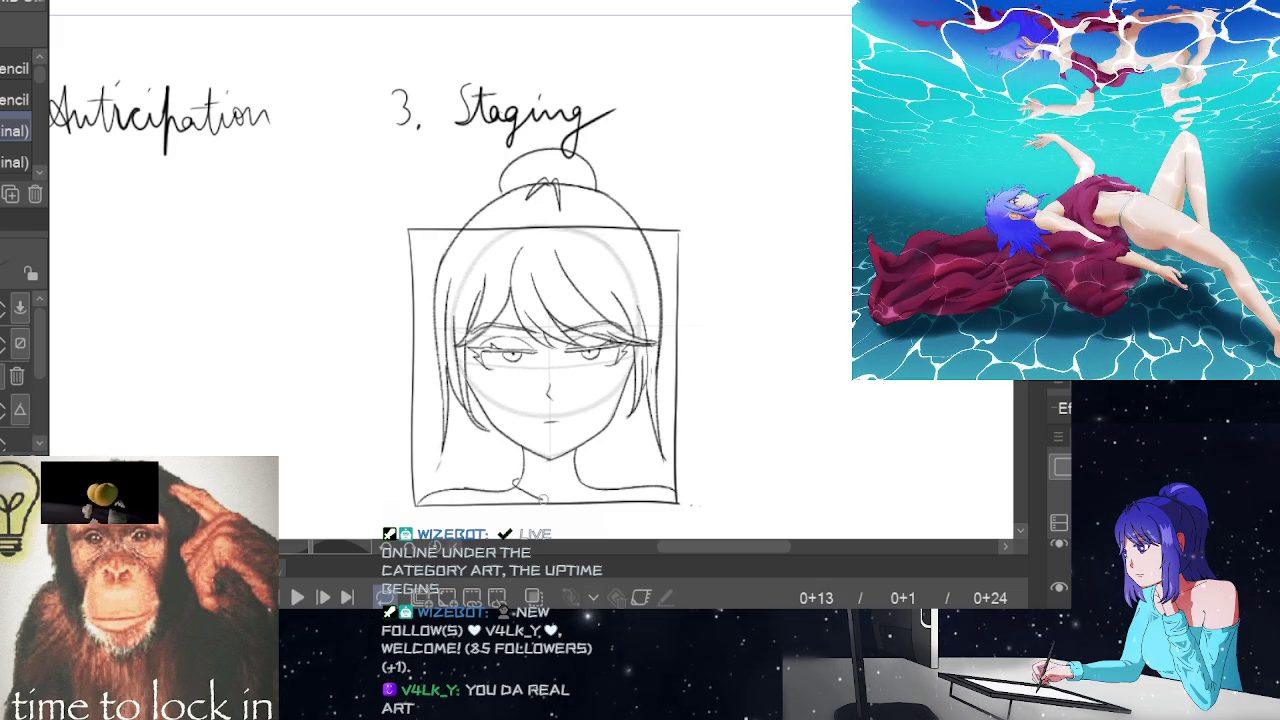
drag(565, 494, 585, 478)
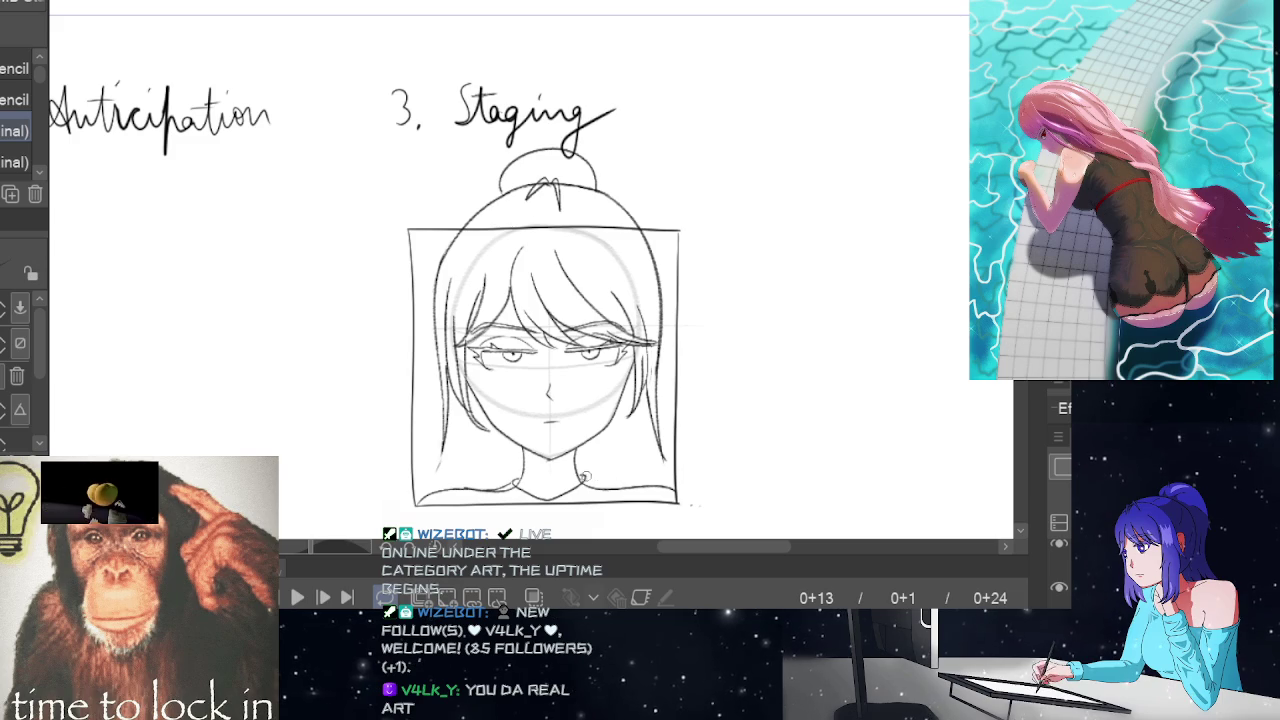
drag(588, 481, 620, 481)
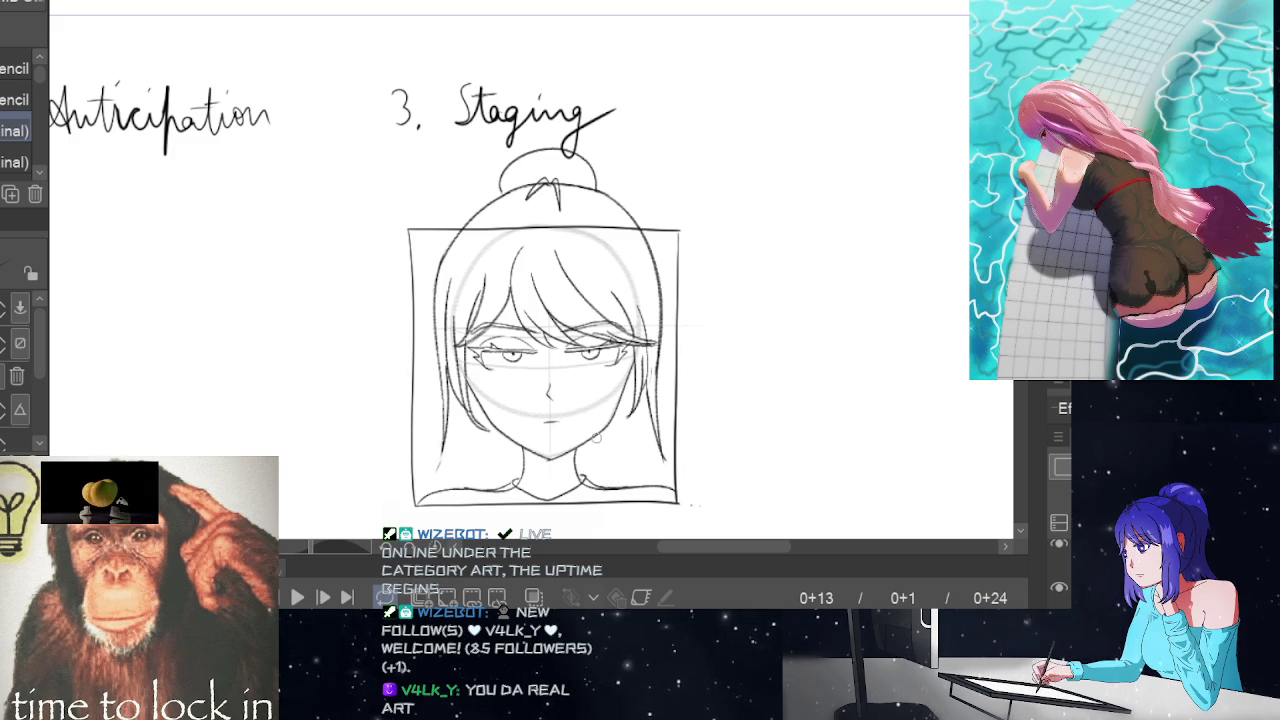
- Zoom in on the neck sketch and switch to the Eraser tool
scroll(606, 464, up, 2)
scroll(600, 470, up, 2)
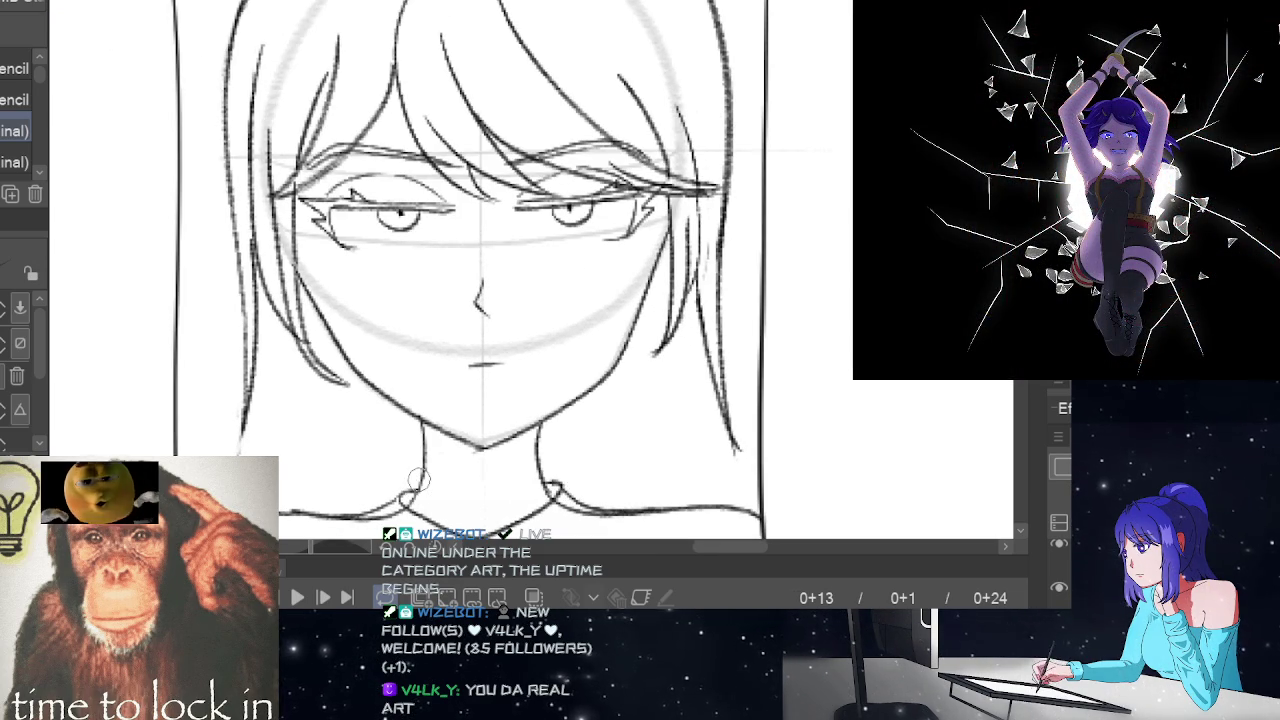
key(e)
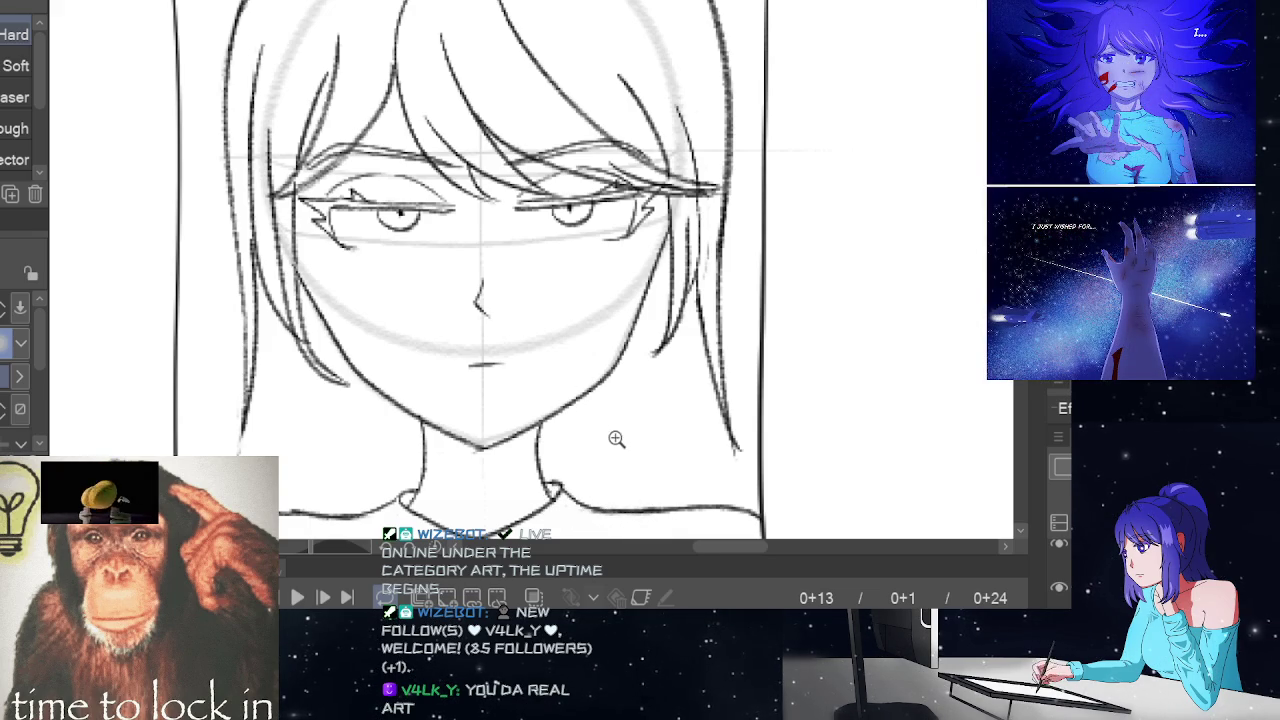
- Zoom out and compare head close-up frame 0+13 against full-body frame 0+1
scroll(614, 437, down, 3)
scroll(576, 446, down, 1)
scroll(934, 305, down, 1)
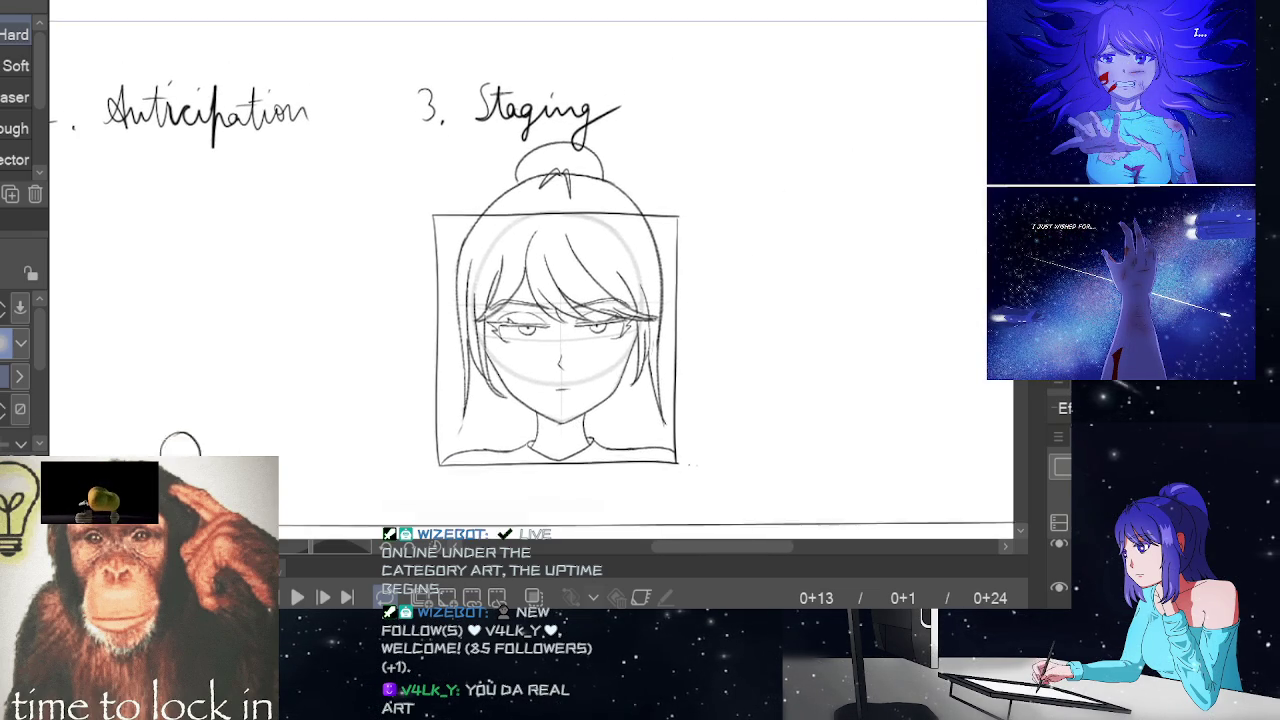
key(Home)
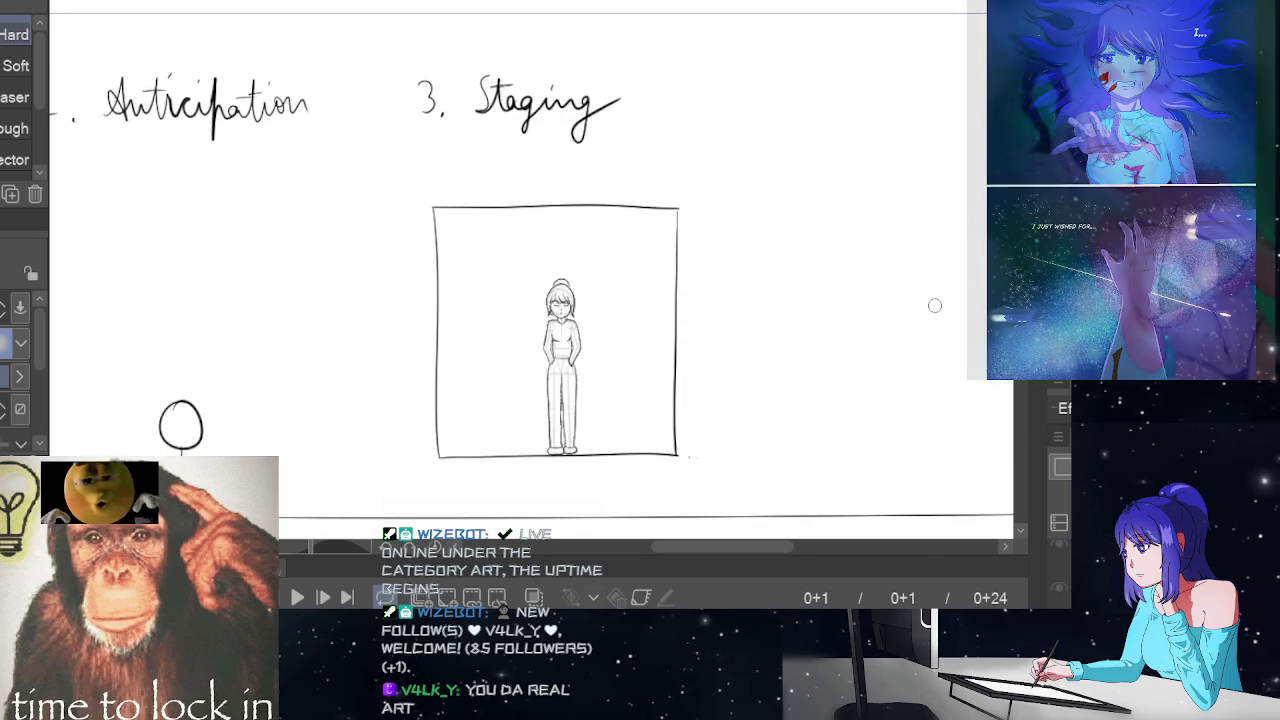
key(End)
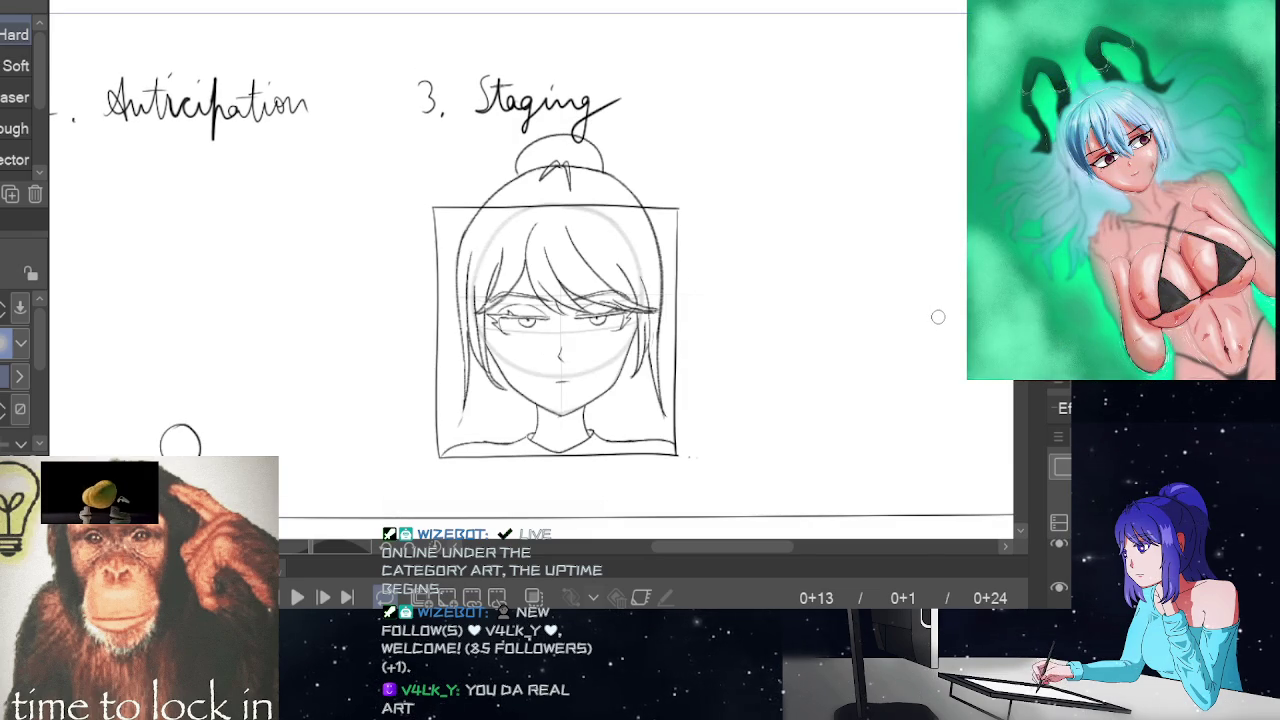
key(Home)
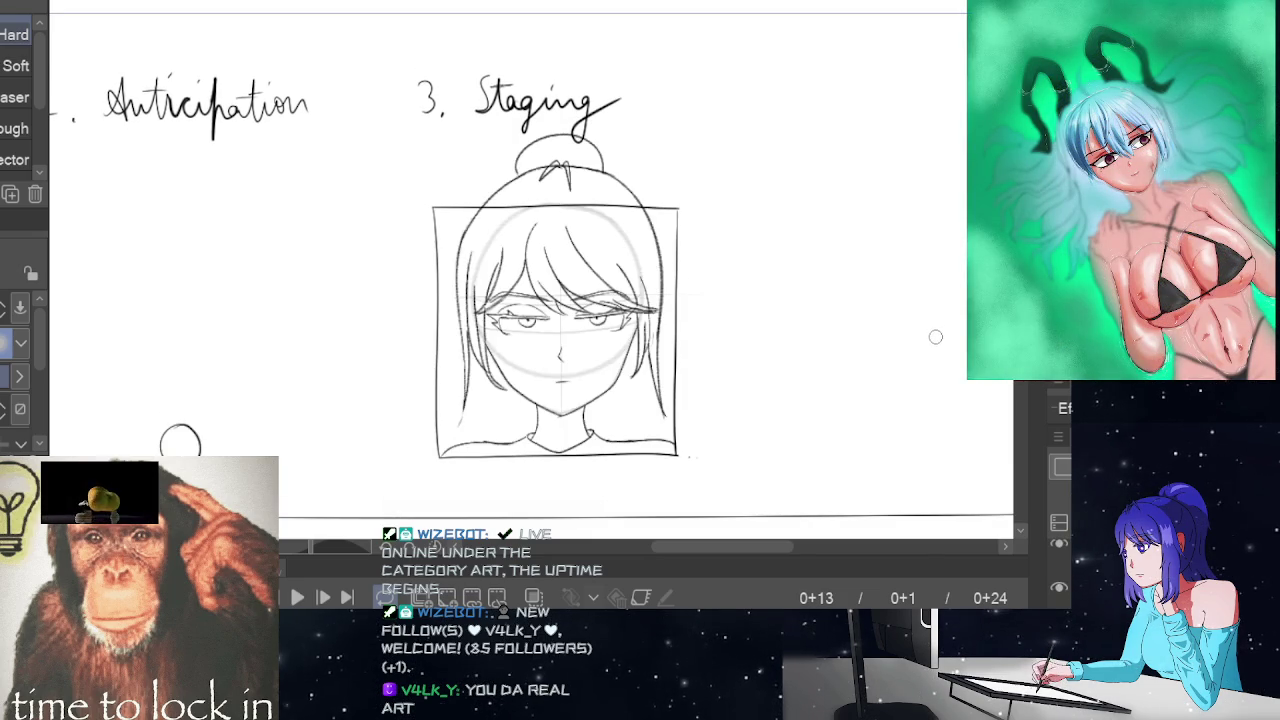